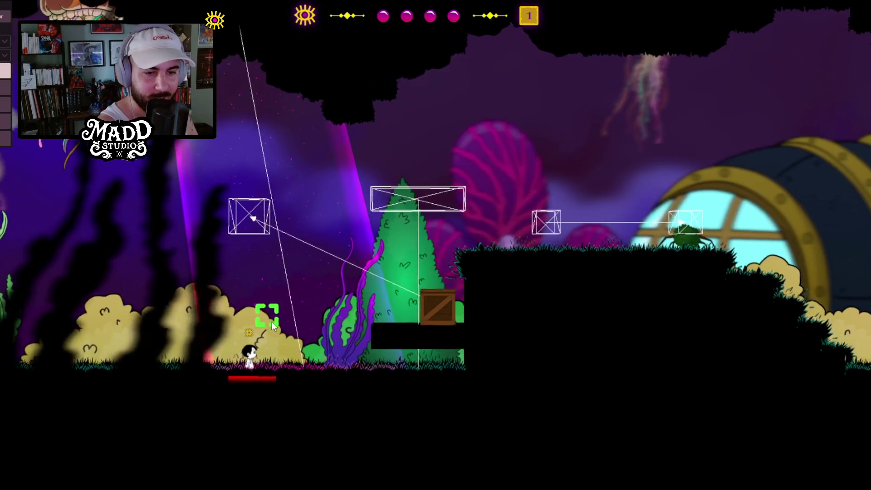
Step: Drop the crate, jump onto the rising crate, ride it, then drop right to the ground
key(d)
key(d)
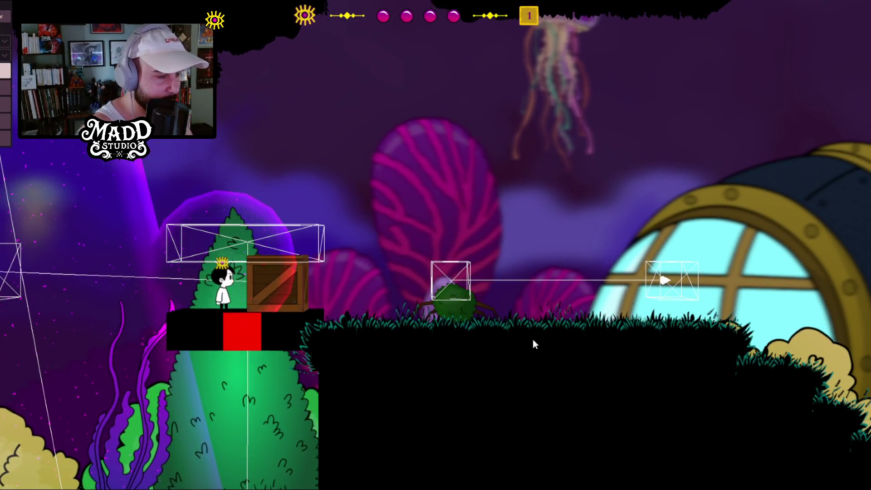
key(space)
key(d)
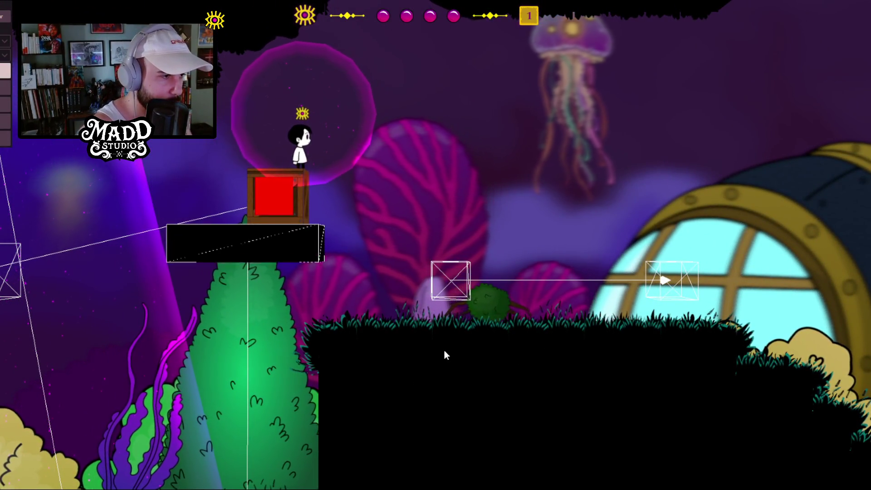
key(d)
key(d)
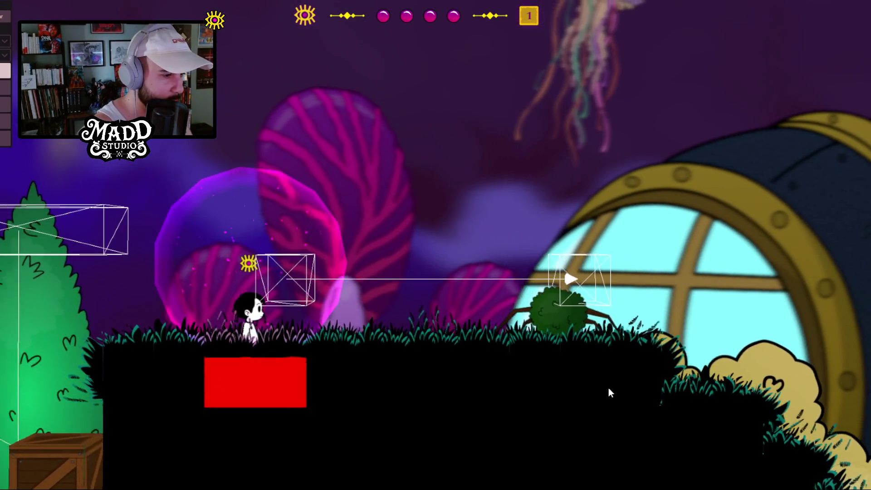
key(d)
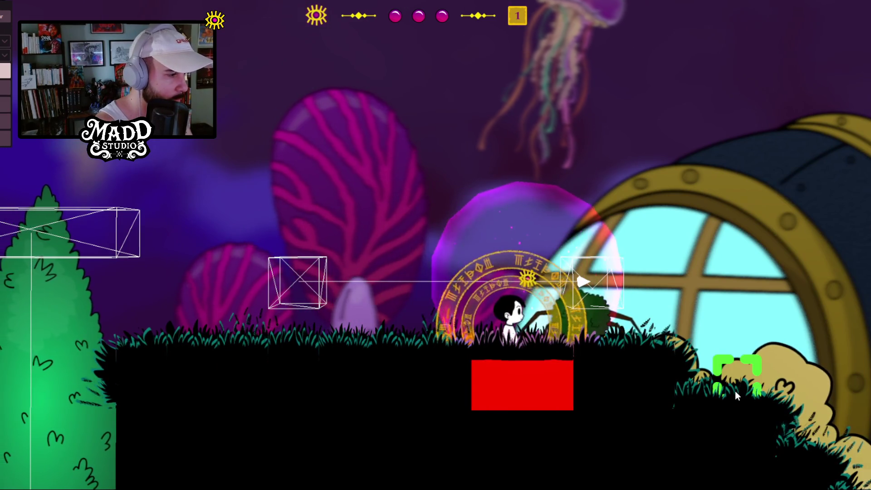
Step: Climb left onto the black platform with the red block, then jump back to the right-hand ground
key(a)
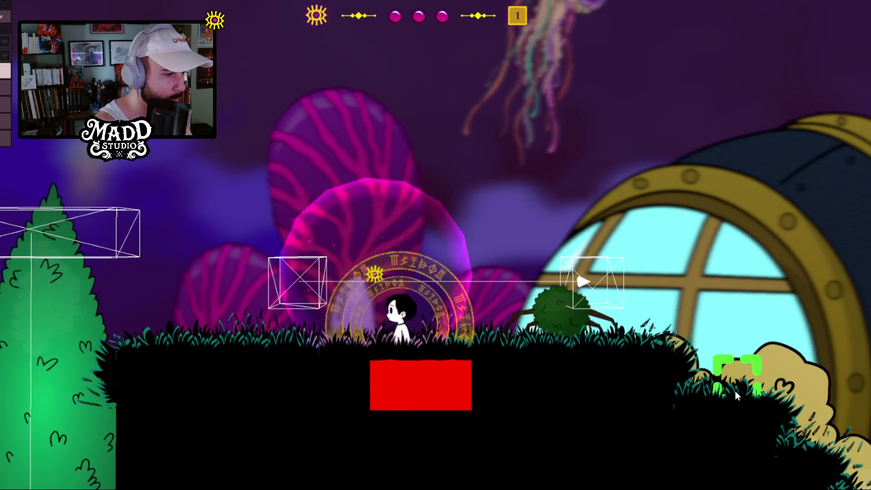
key(d)
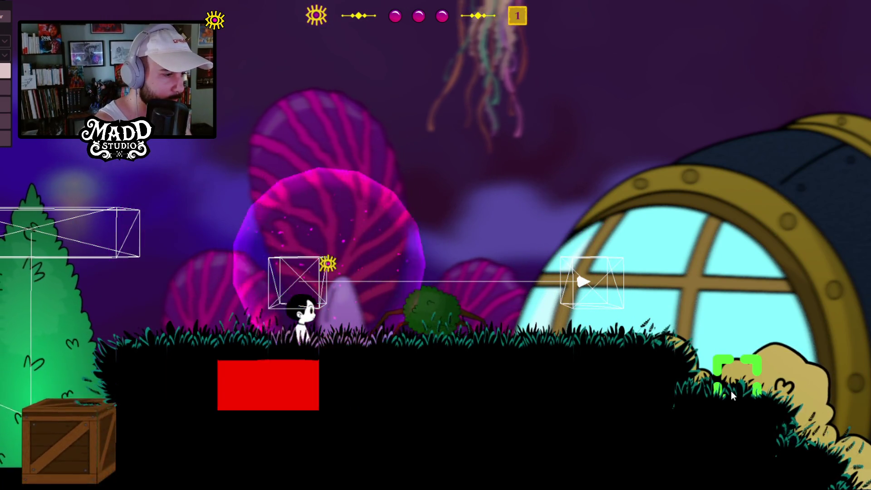
key(a)
key(space)
key(a)
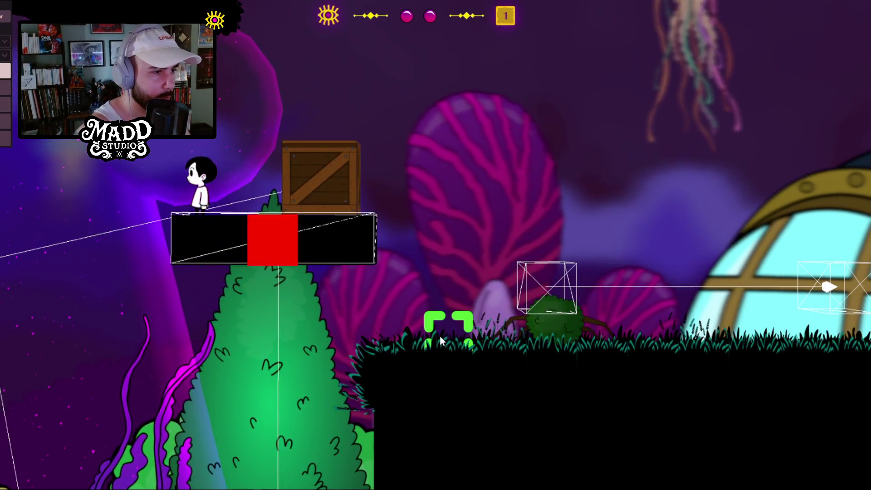
key(d)
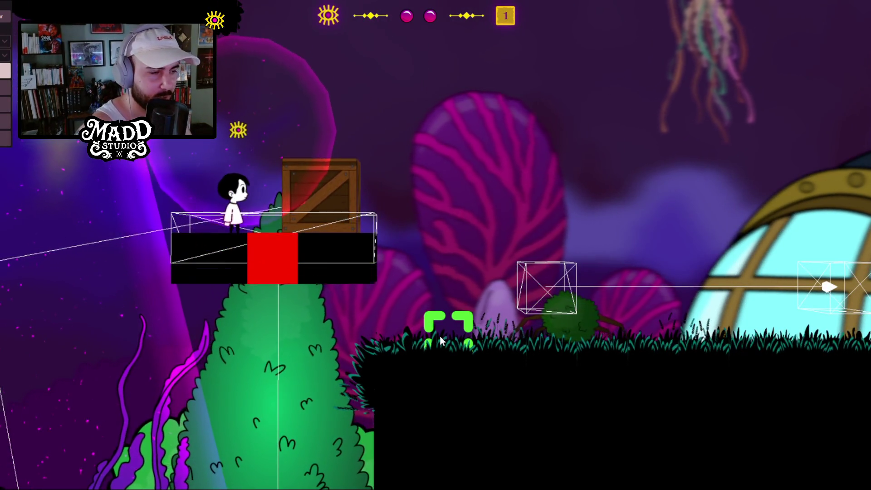
key(space)
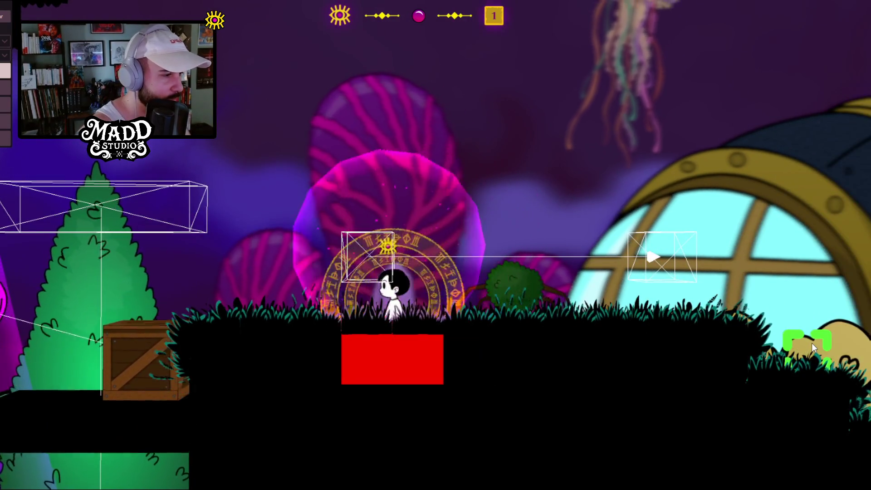
Step: Climb the higher ledge, drop by the crate, then jump onto the lifted crate and drop off
key(a)
key(space)
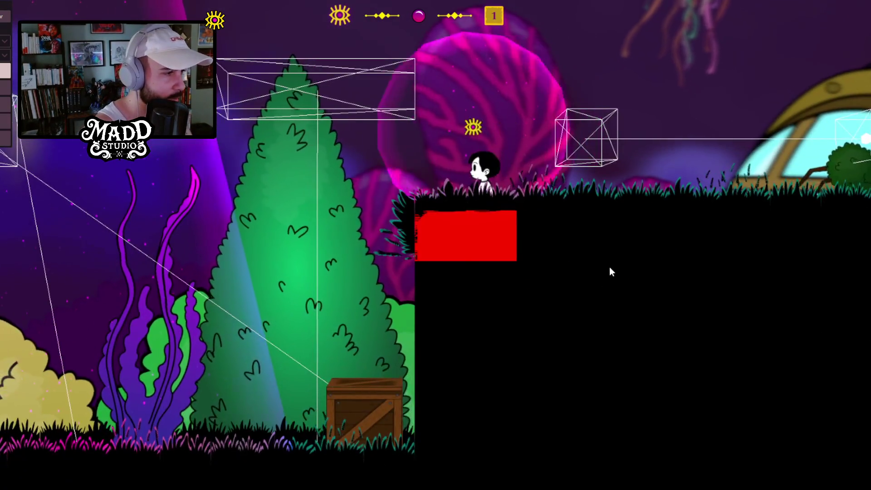
key(a)
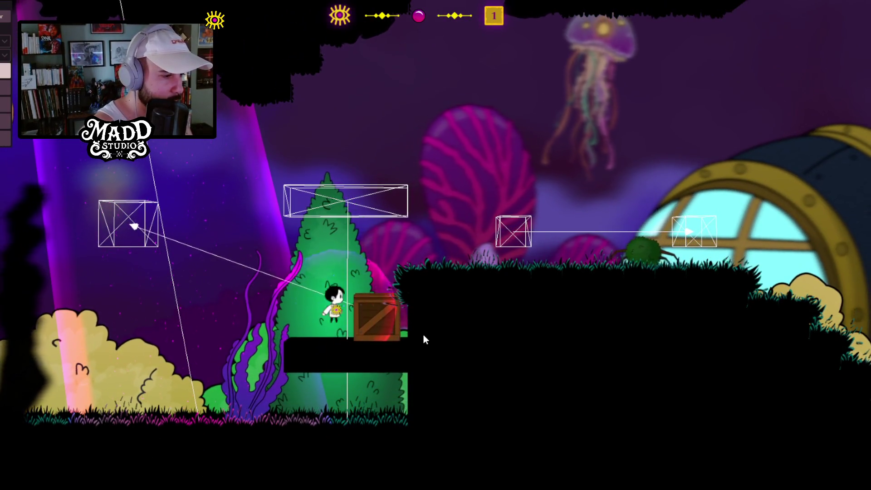
key(d)
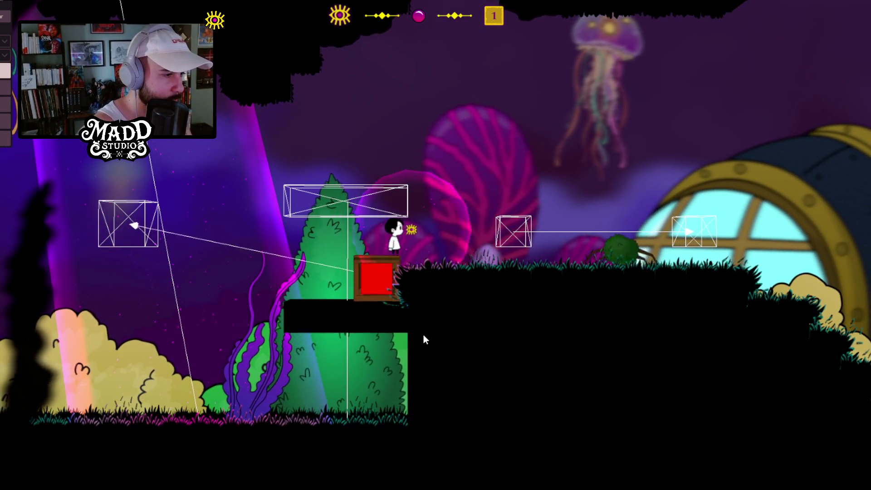
key(space)
key(space)
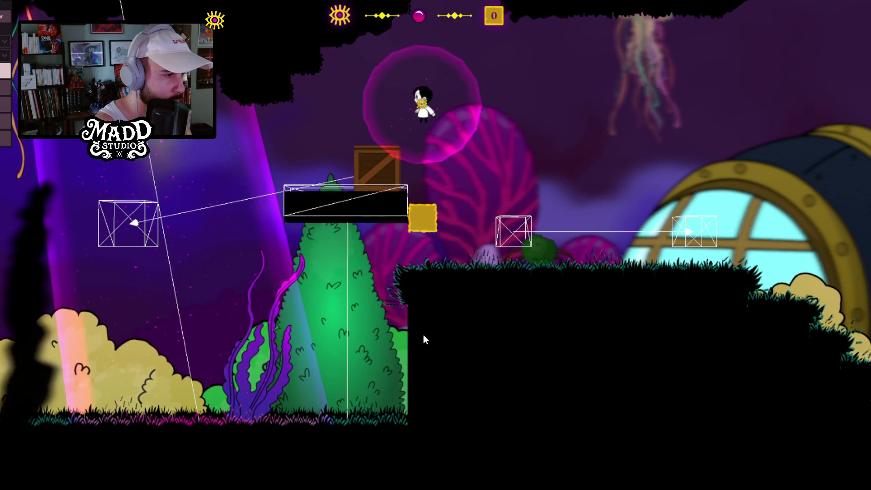
key(a)
key(d)
key(a)
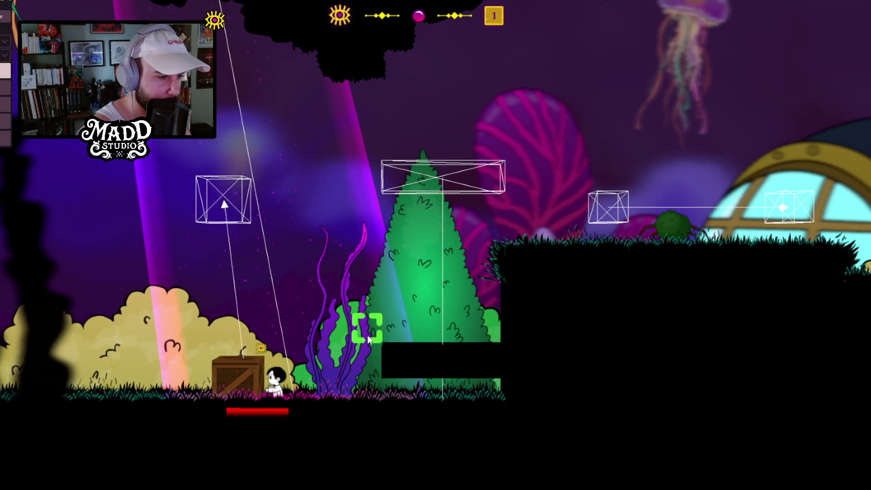
Step: Step past the crate and jump onto the ledge above, moving right along it
key(d)
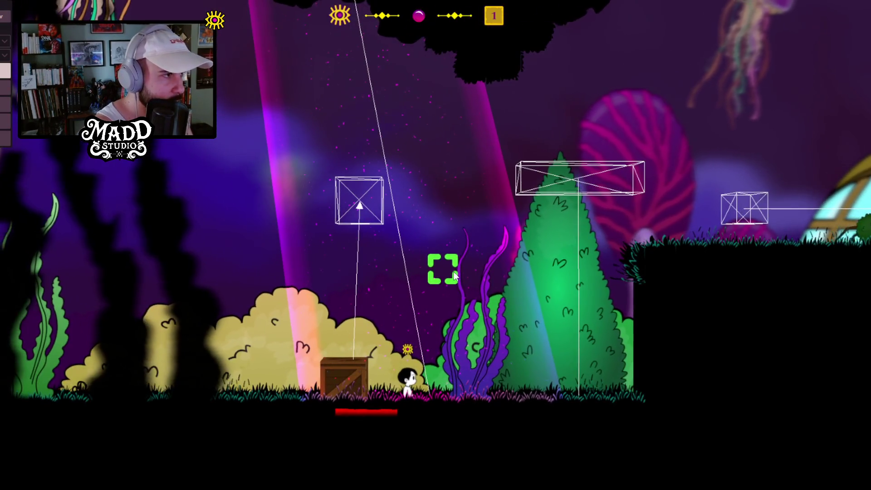
key(d)
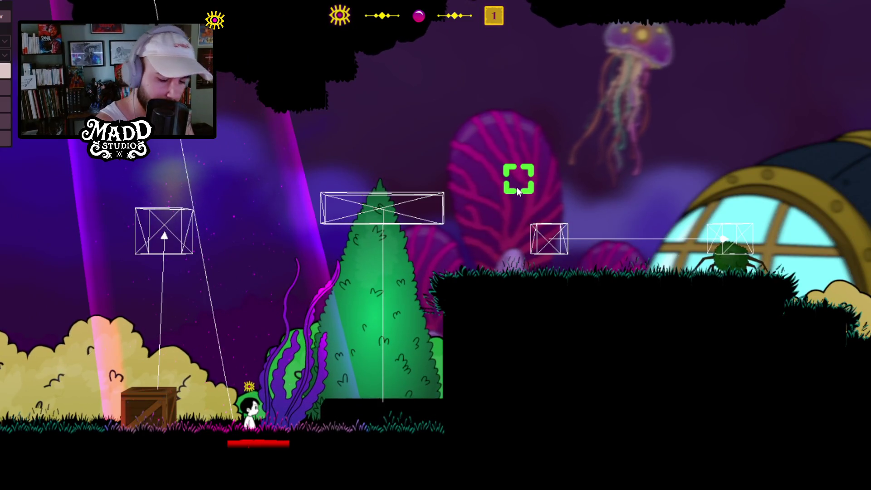
click(517, 189)
key(d)
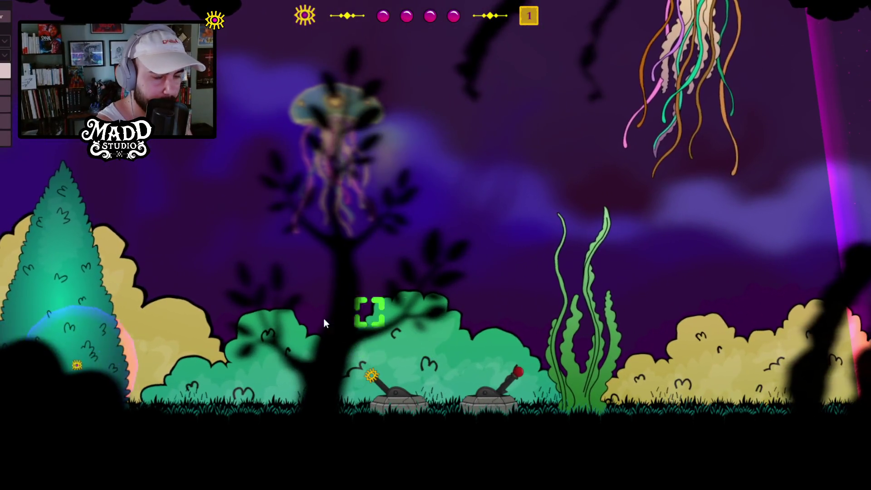
Step: Walk right through the jellyfish forest past the turrets and jump onto the high platform
key(d)
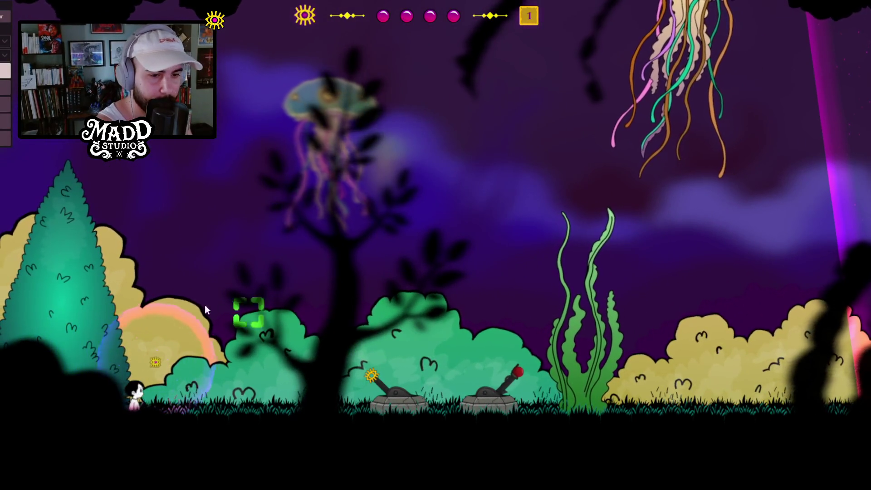
key(d)
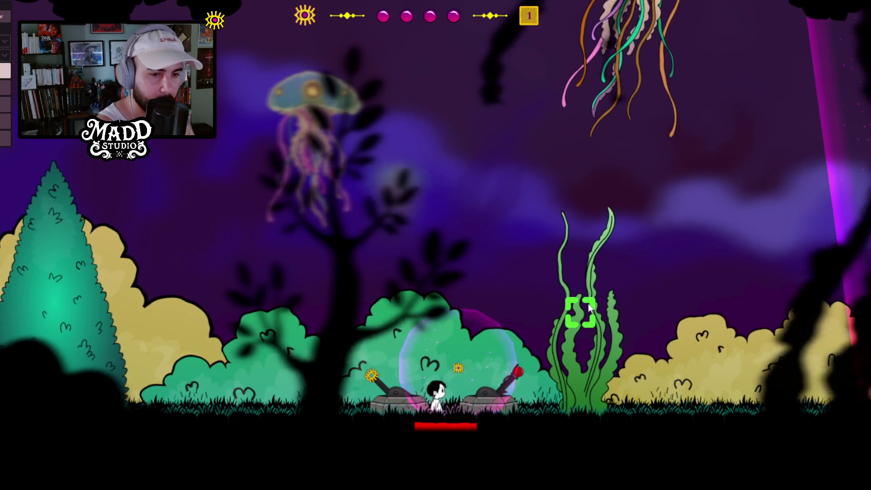
key(d)
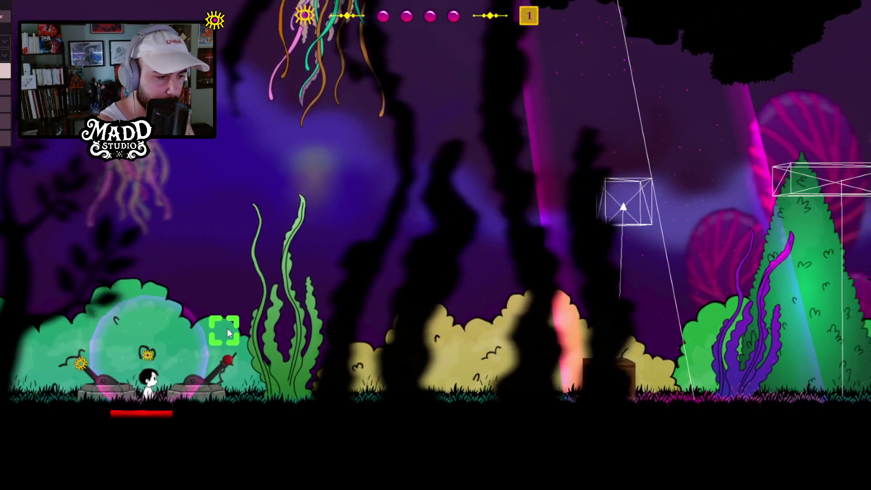
key(d)
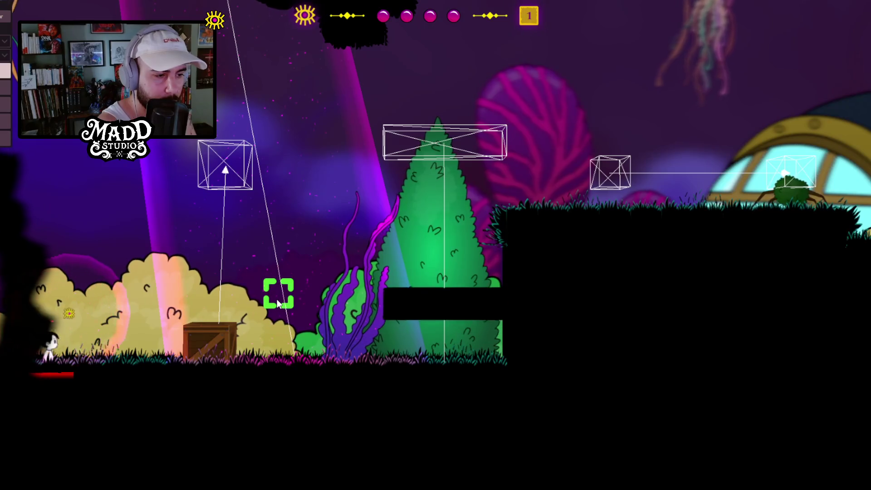
key(space)
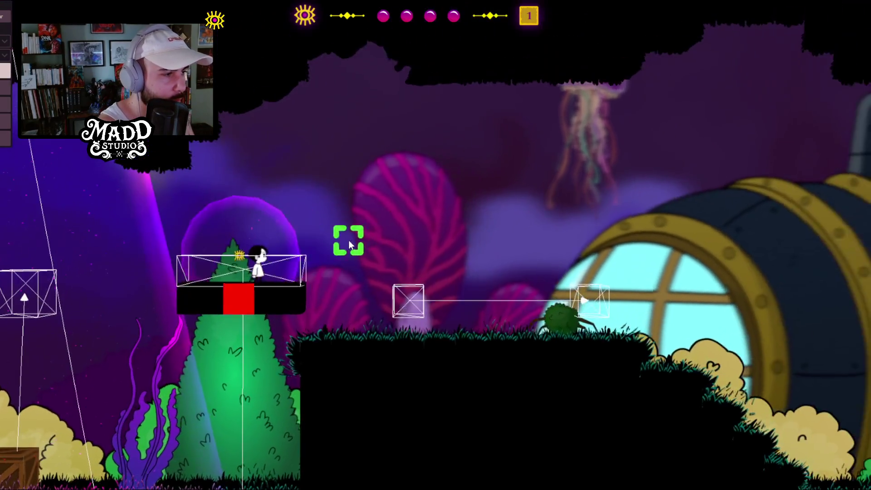
Step: Ride the red-block platform down, then run left and land on top of the crate
key(a)
key(space)
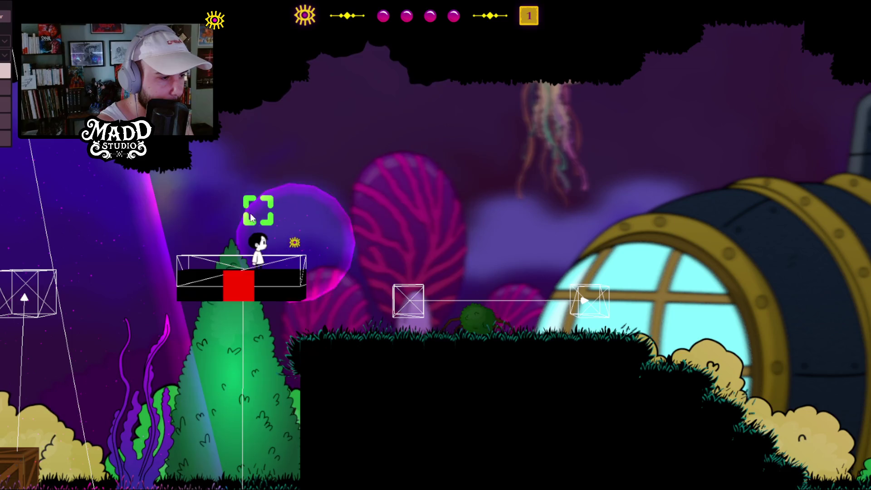
key(d)
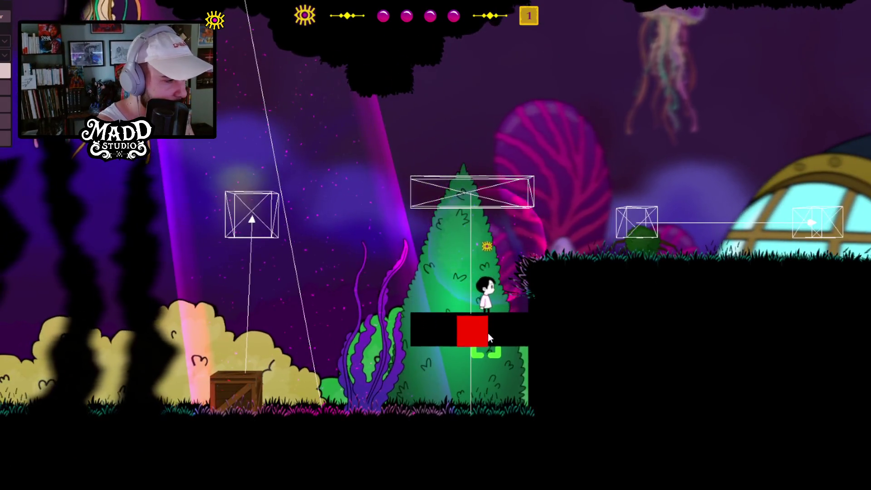
key(a)
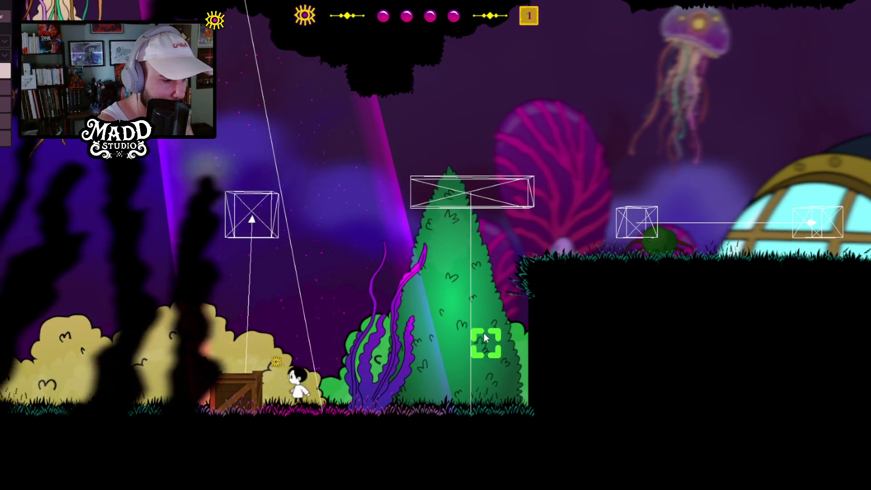
key(space)
key(d)
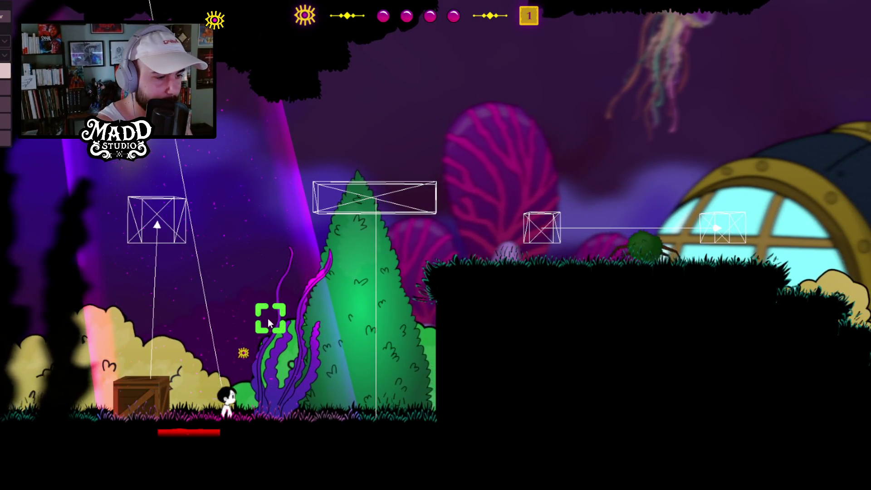
Step: Step along the crate, then drop off it and walk under the tree
key(d)
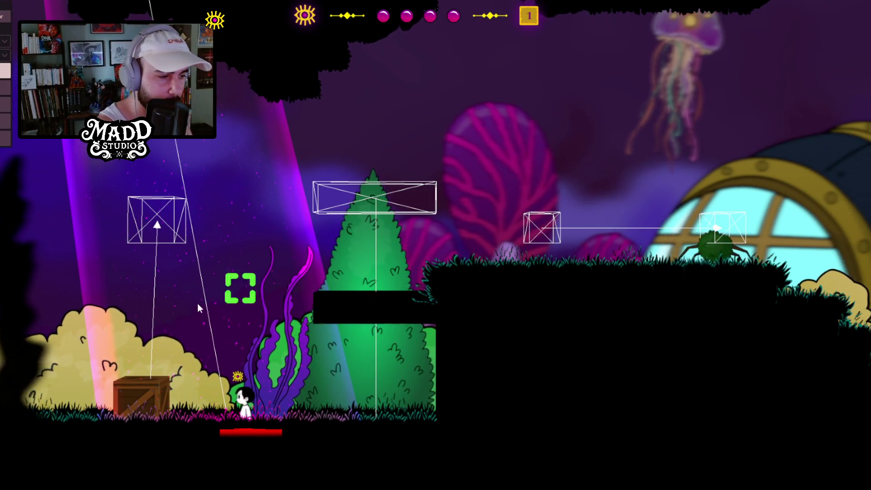
key(a)
key(space)
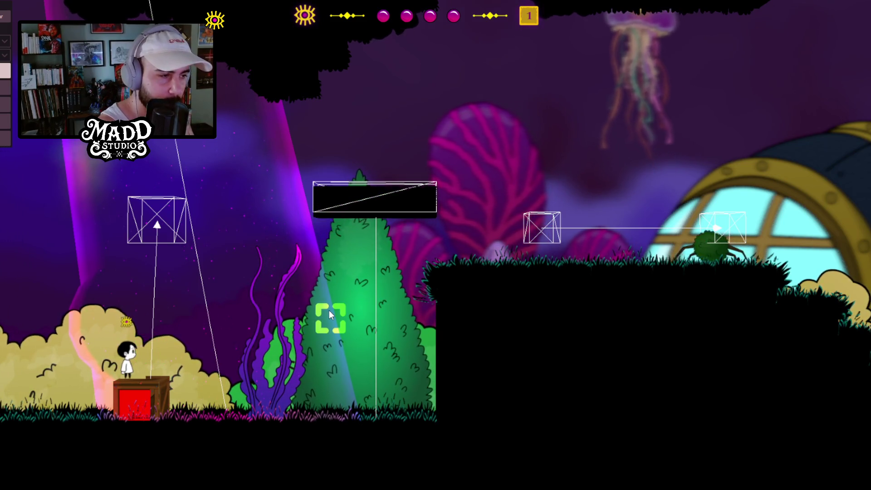
key(d)
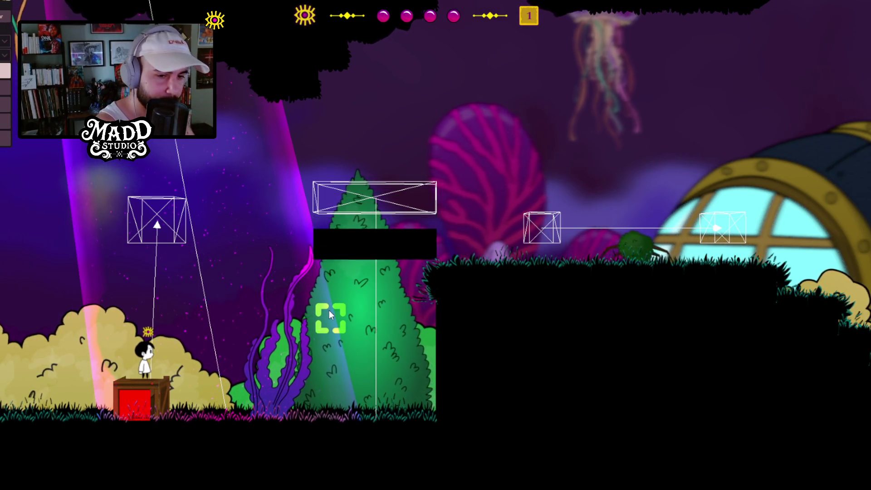
key(d)
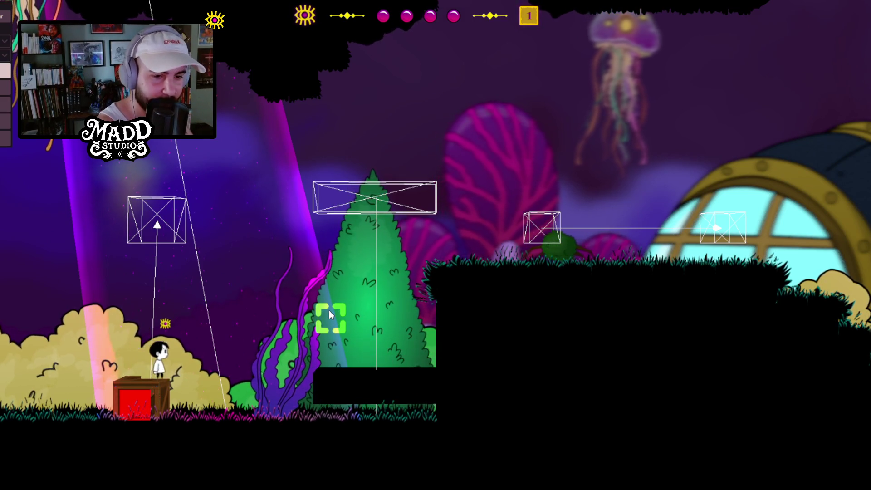
key(d)
key(d)
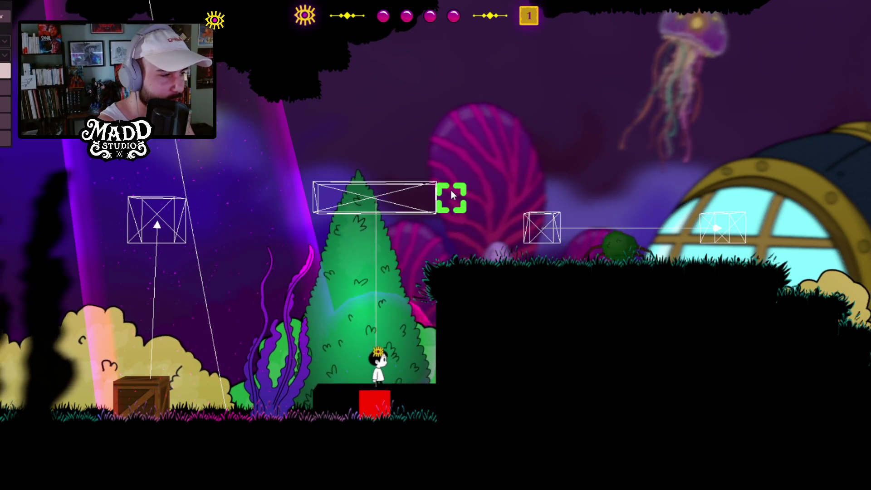
Step: Float in a bubble over the higher ground, walk down past the submarine, then return to the crate
key(d)
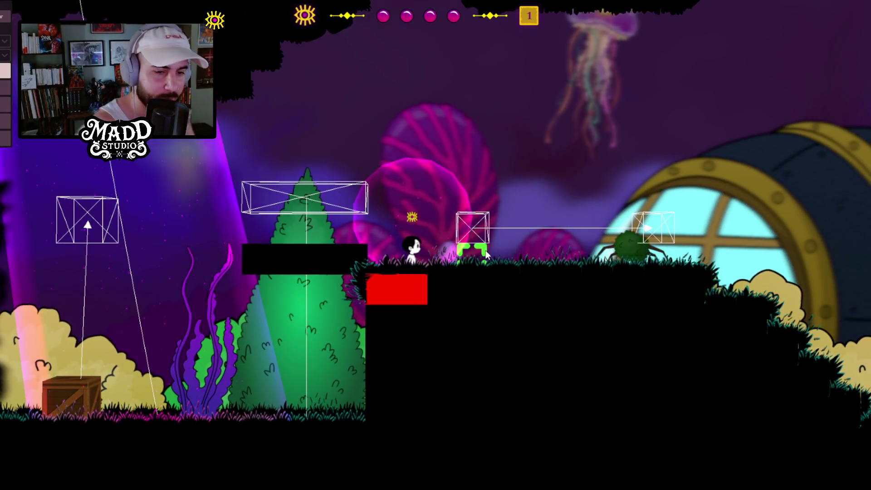
key(d)
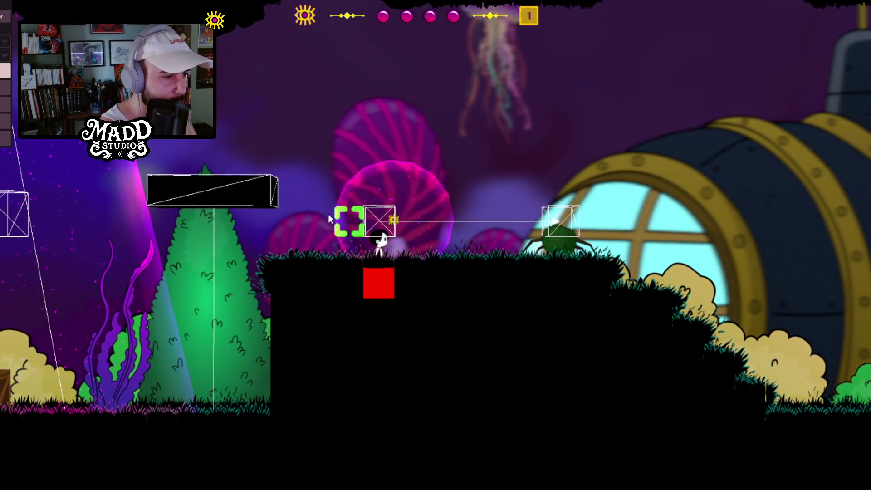
click(341, 225)
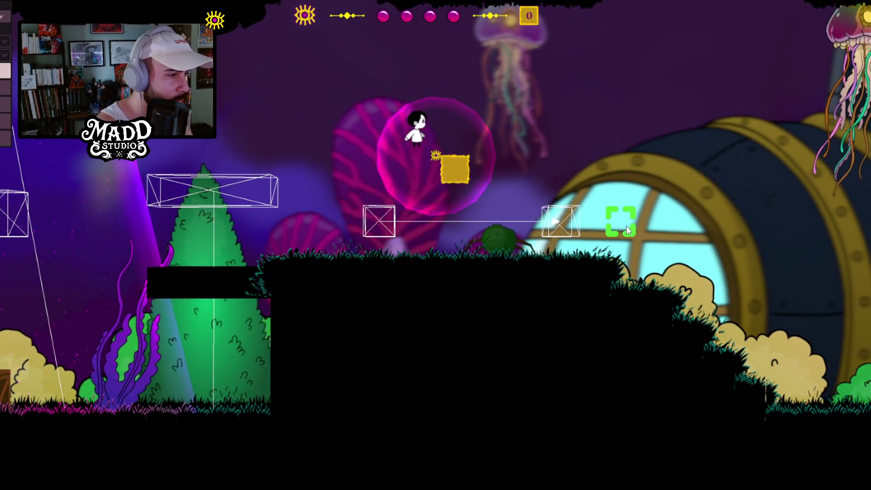
key(d)
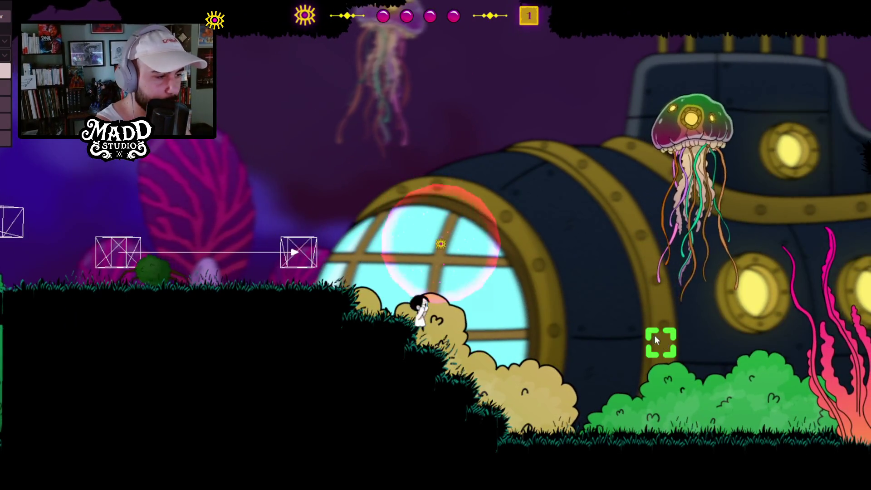
key(d)
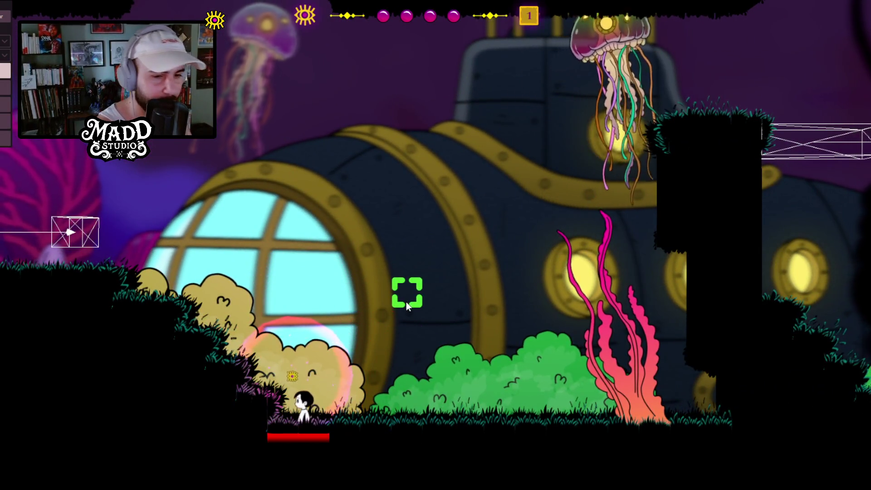
click(65, 236)
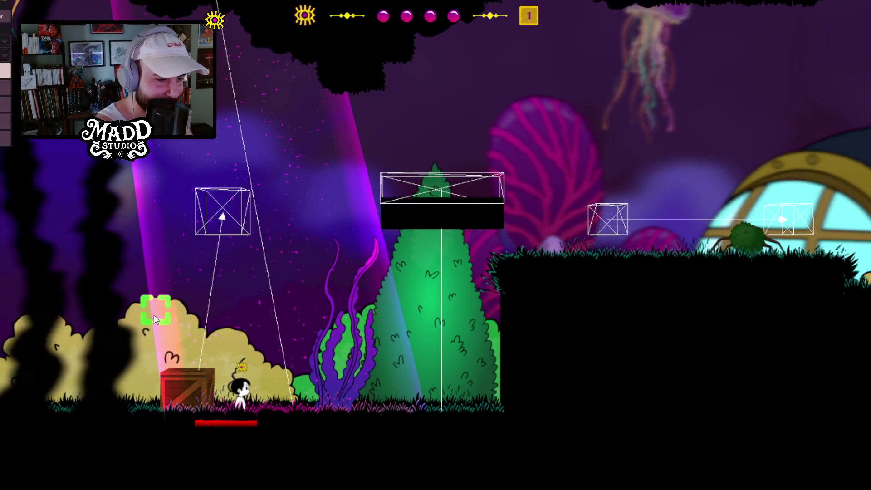
Step: Push the crate to the right along the lower path
key(a)
key(d)
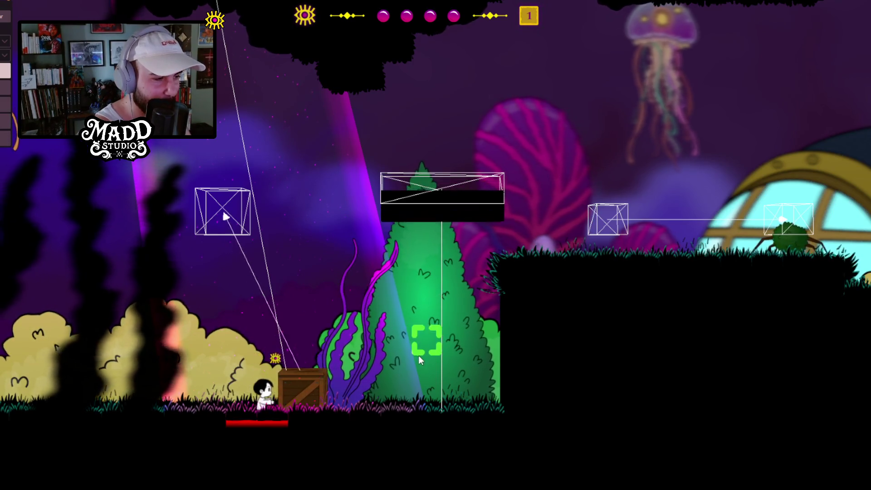
key(d)
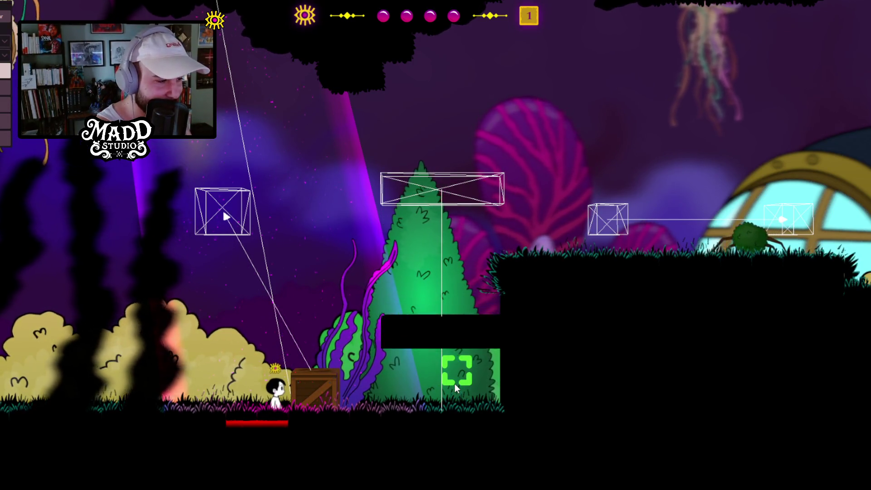
key(d)
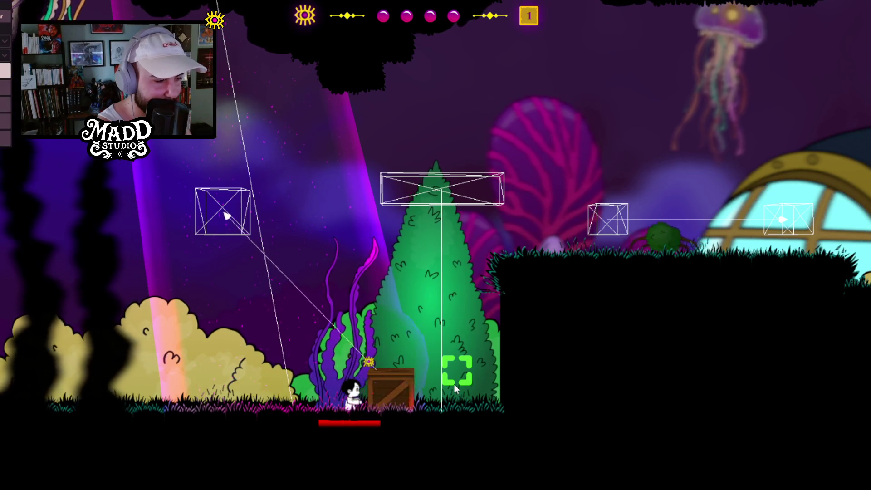
key(d)
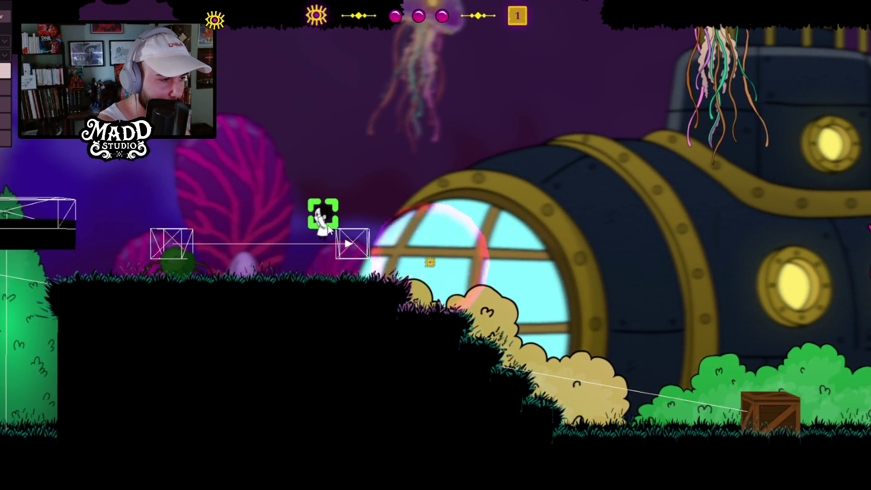
Step: Move to the marked spots, hop onto the black platform, then jump toward its edge
click(103, 175)
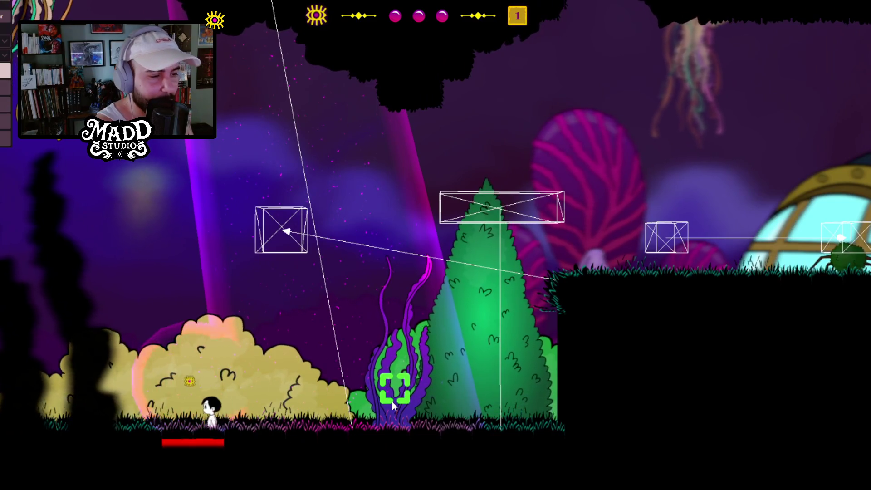
click(392, 402)
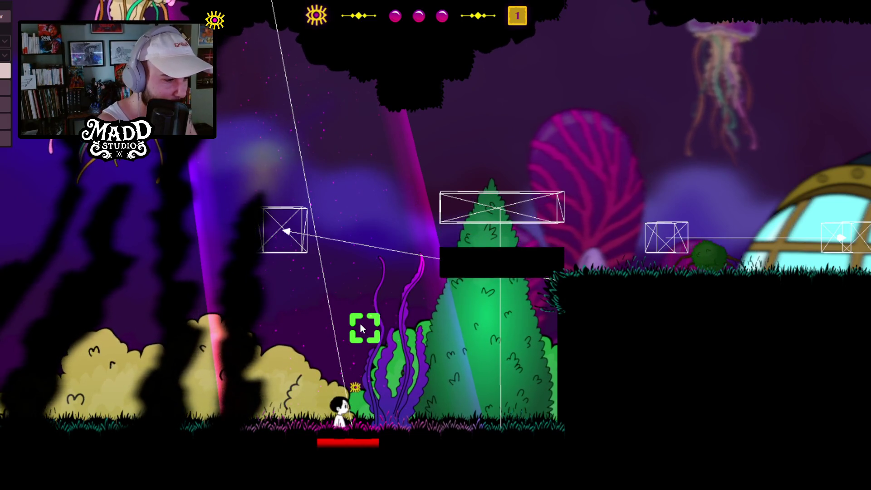
click(458, 229)
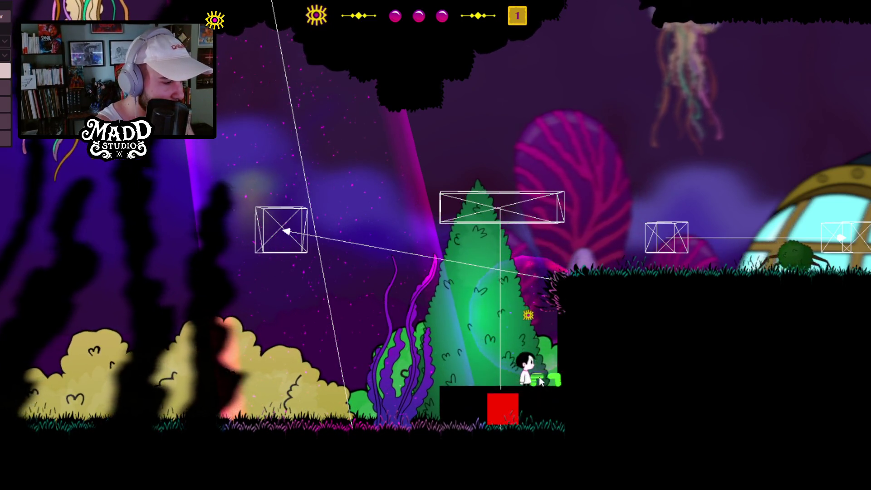
key(a)
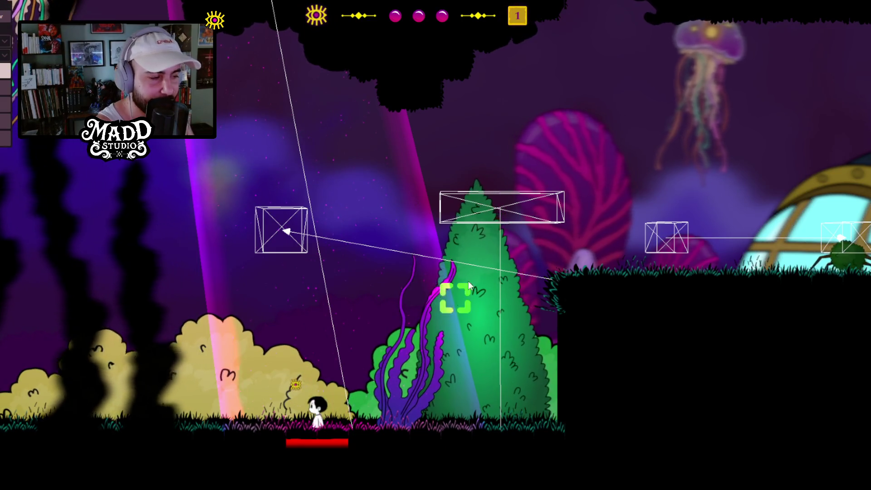
key(d)
key(space)
Step: Ride the rising red-block platform, float up in the rune circle, then drop to the lower right ground
key(a)
key(d)
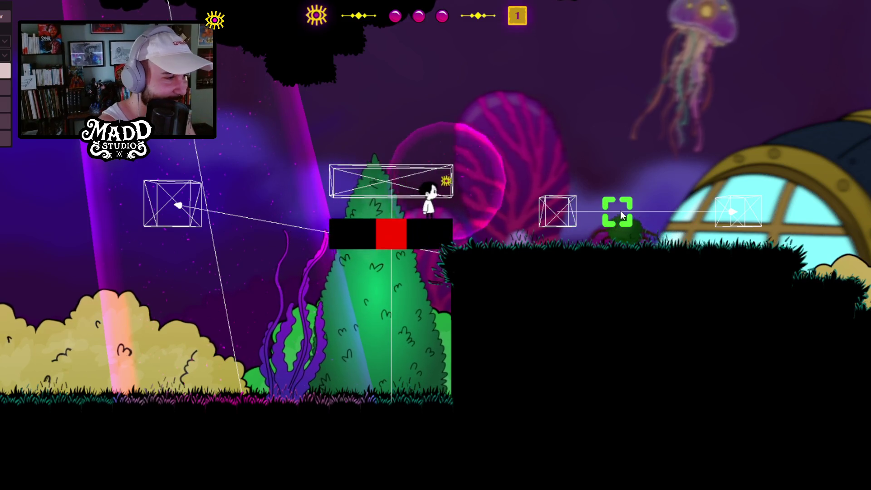
key(space)
key(d)
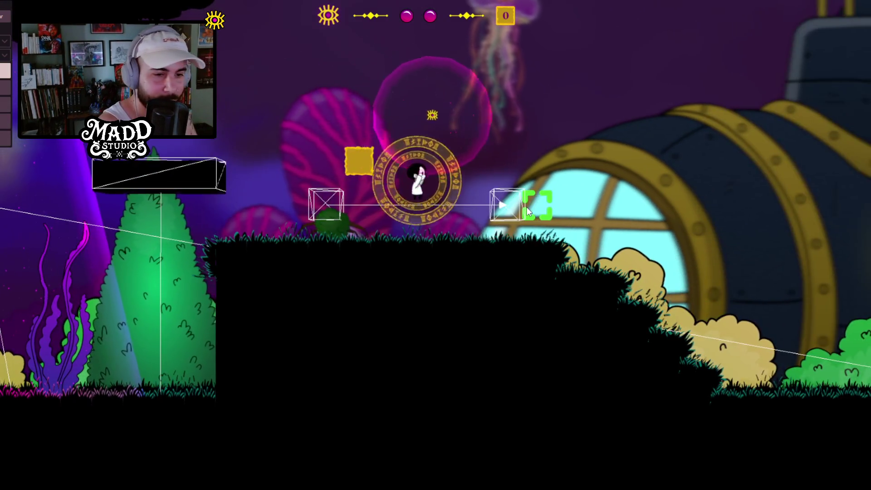
key(d)
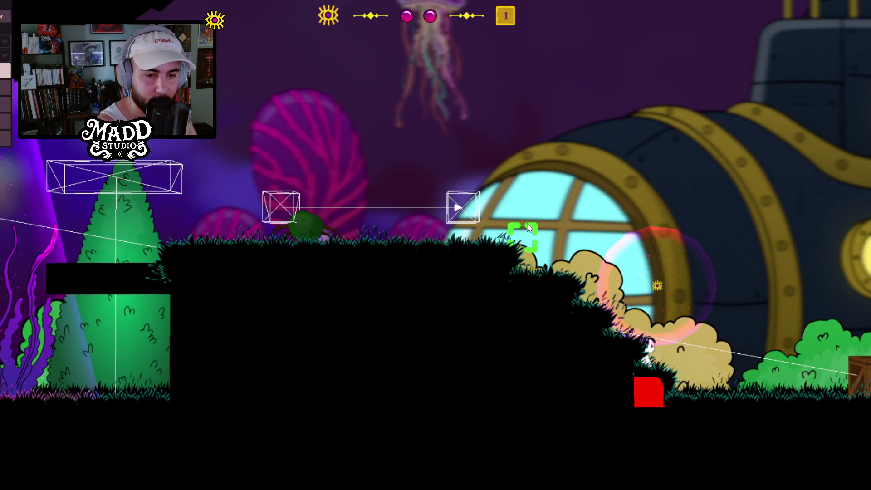
Step: Return to the hilltop and black platform, float up on the red block, and rise right in a bubble
click(229, 164)
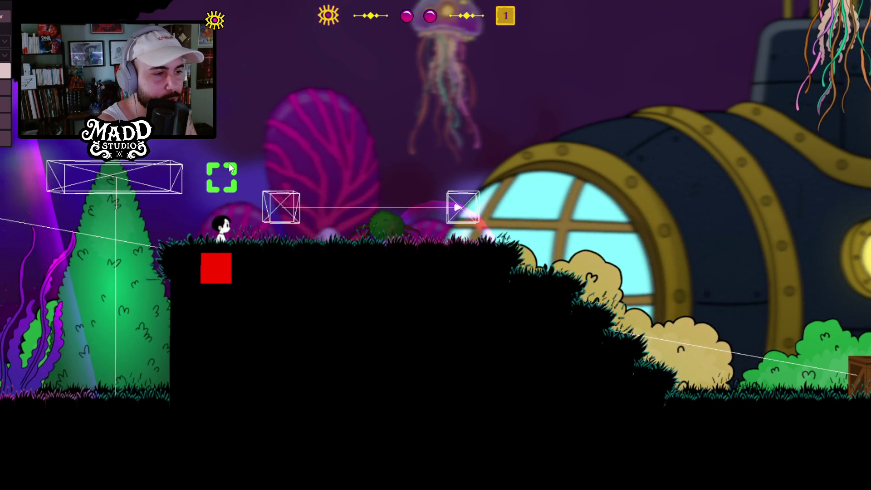
key(a)
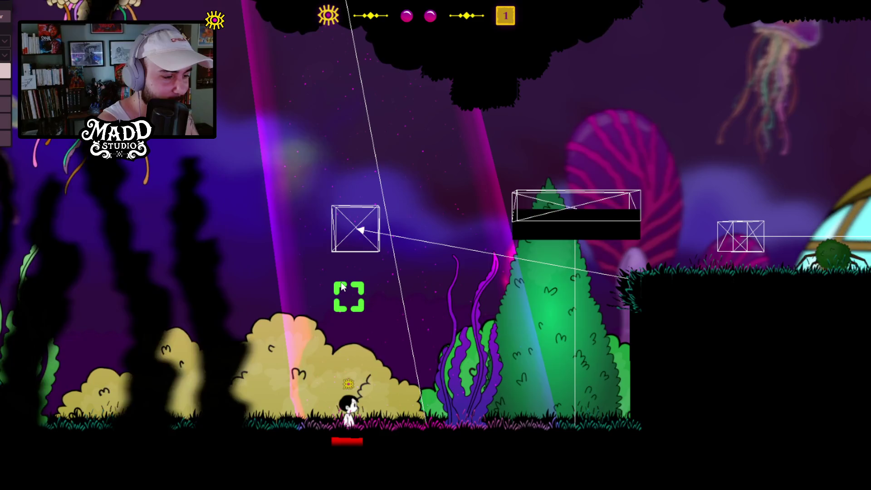
click(553, 137)
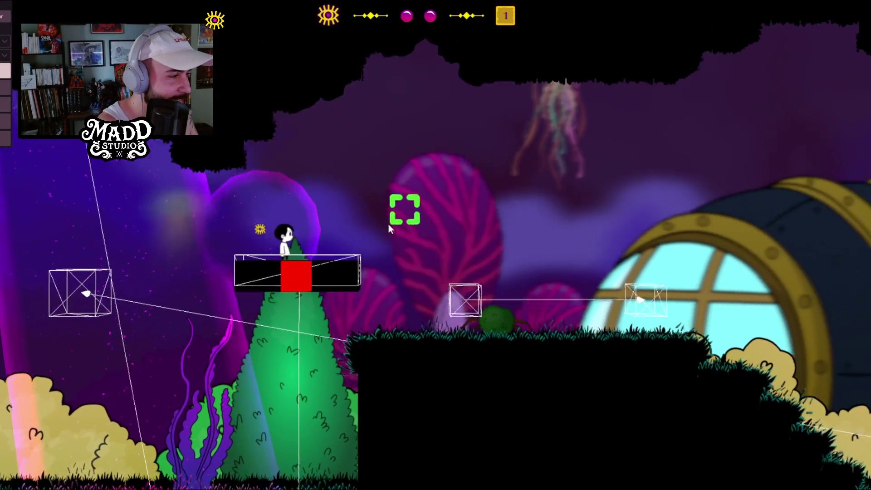
click(387, 225)
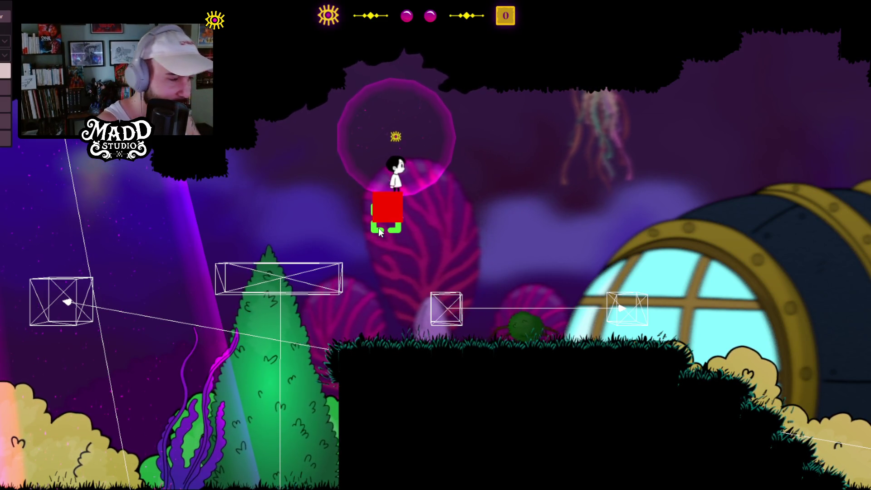
key(a)
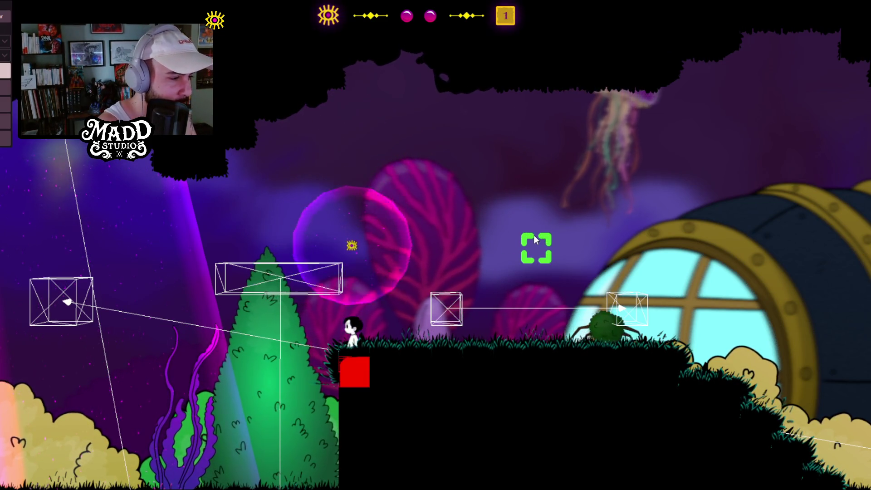
key(d)
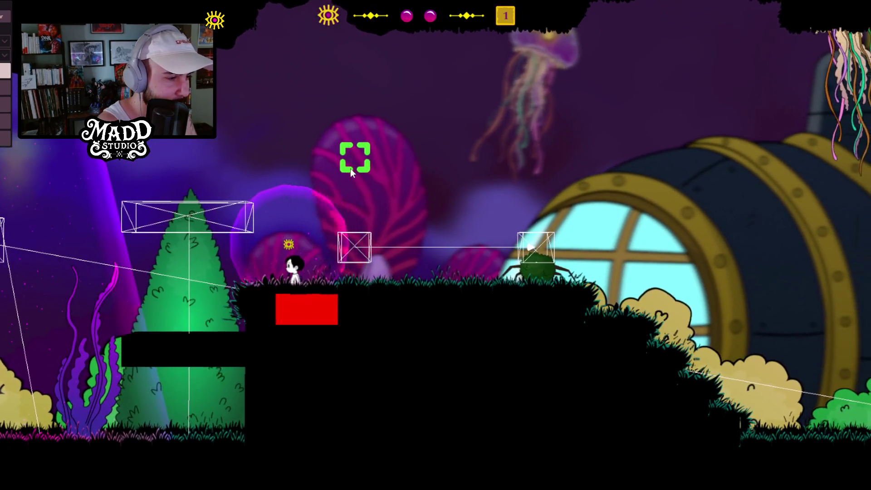
click(350, 168)
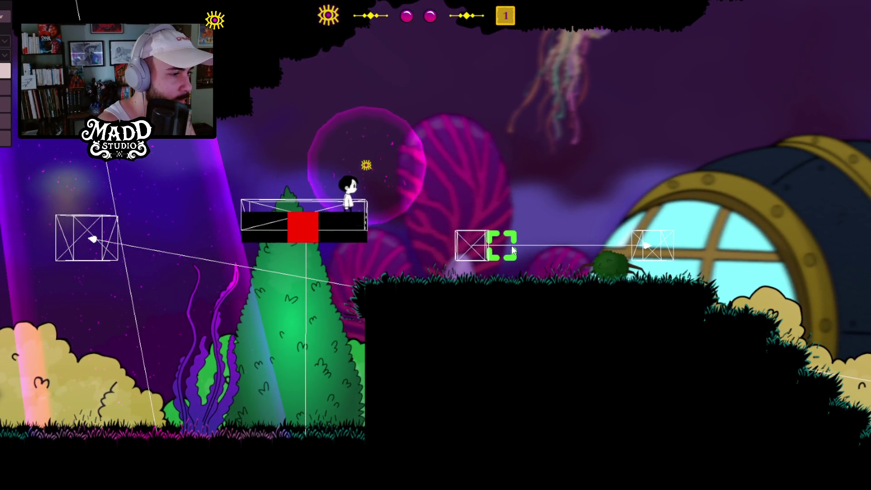
key(d)
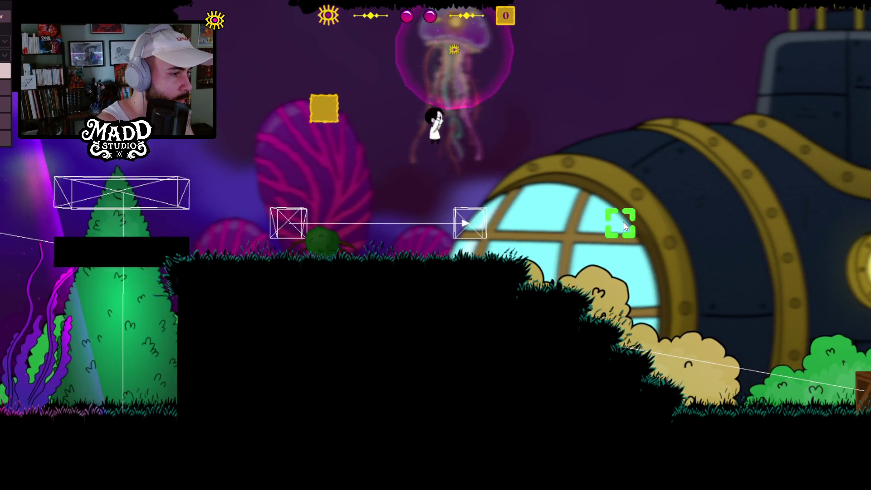
Step: Float from the crate in a bubble to the top of the tall pillar, then drop left of it
key(d)
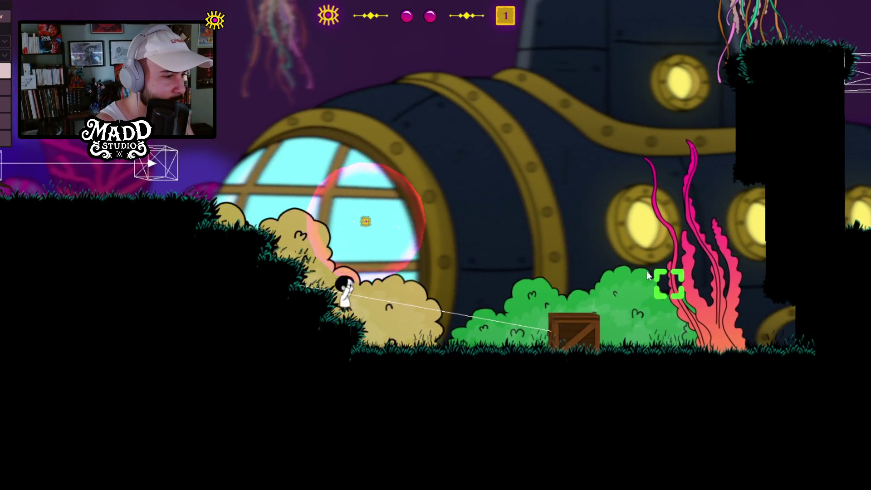
key(d)
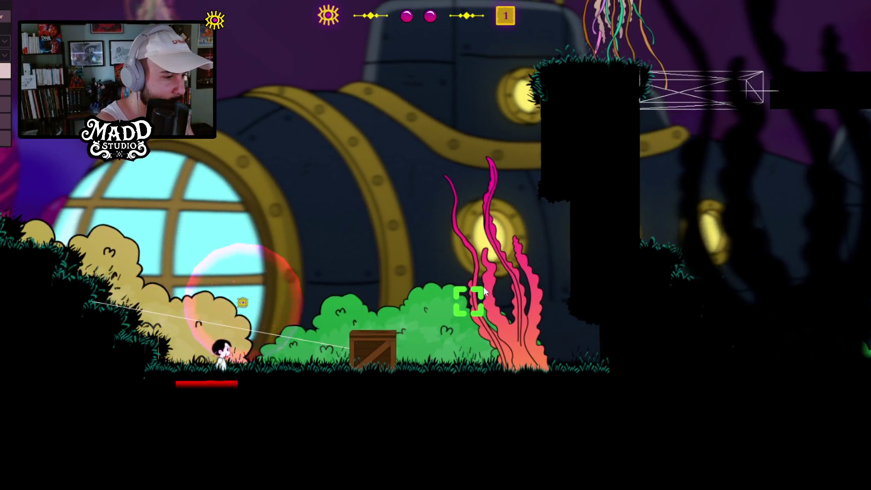
click(483, 286)
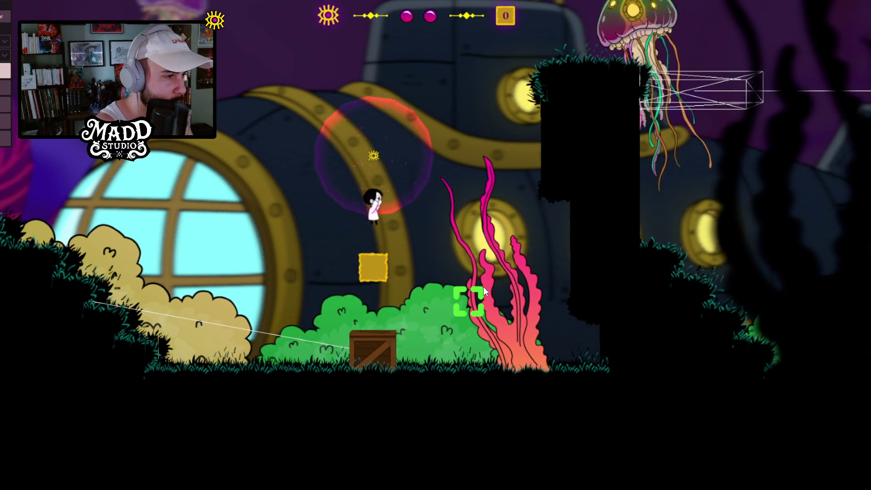
key(d)
click(484, 287)
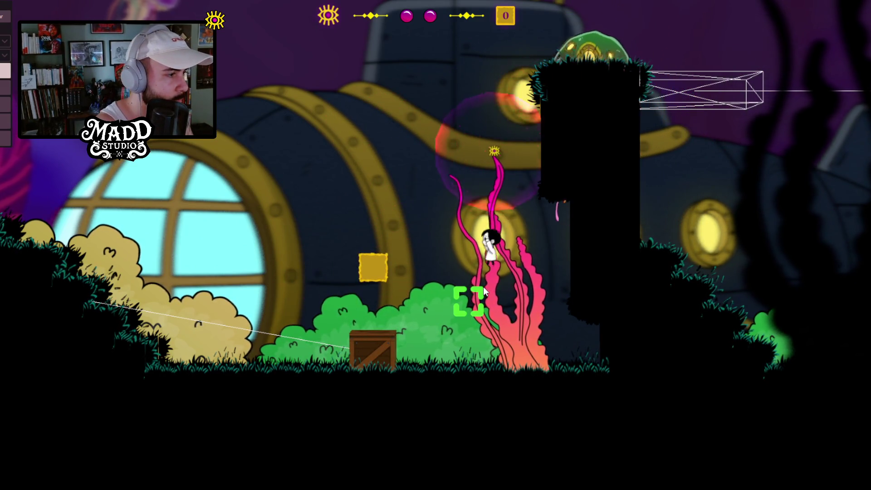
key(a)
click(483, 287)
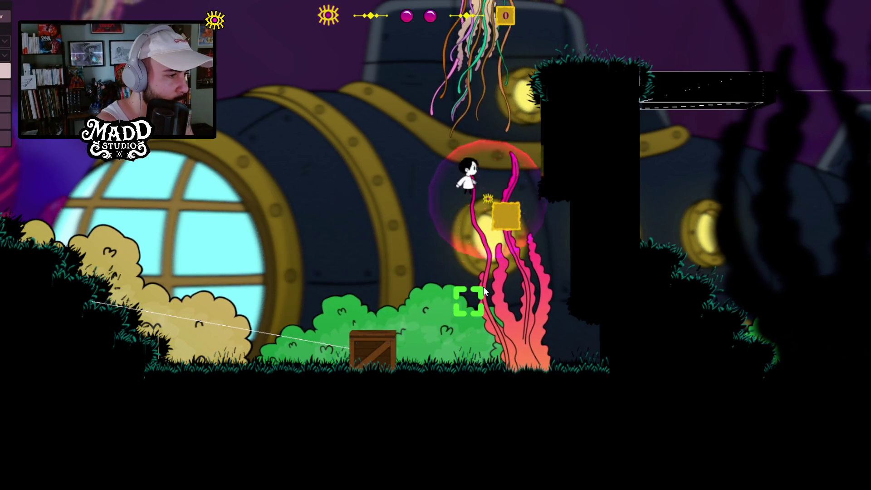
key(d)
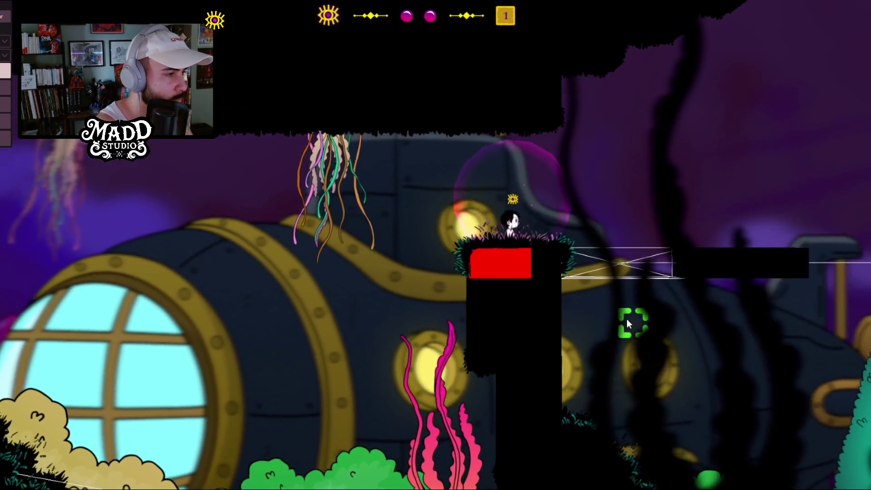
click(534, 364)
key(a)
key(a)
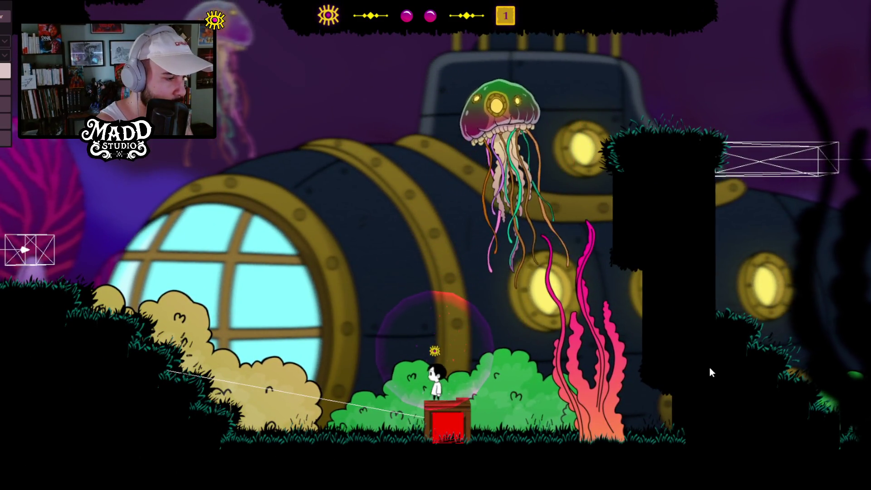
Step: Push the crate left past the bushes, climb to the upper ledge, and lift the red block in a bubble
key(d)
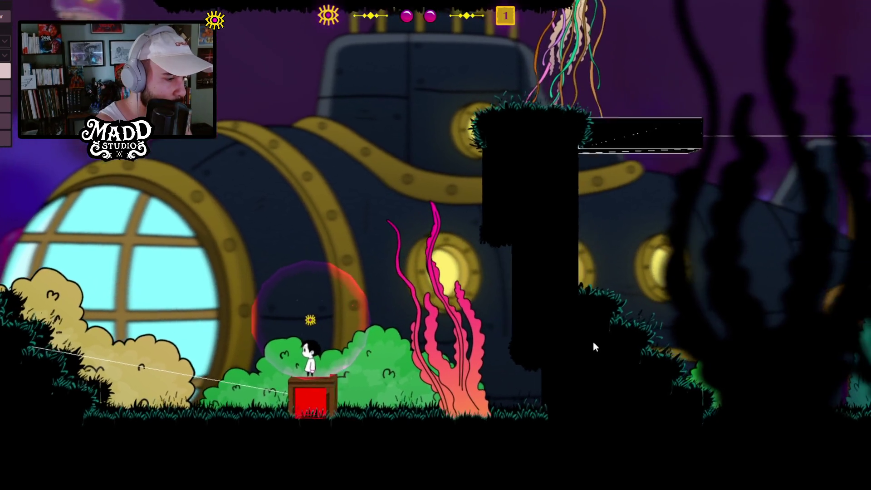
key(d)
key(a)
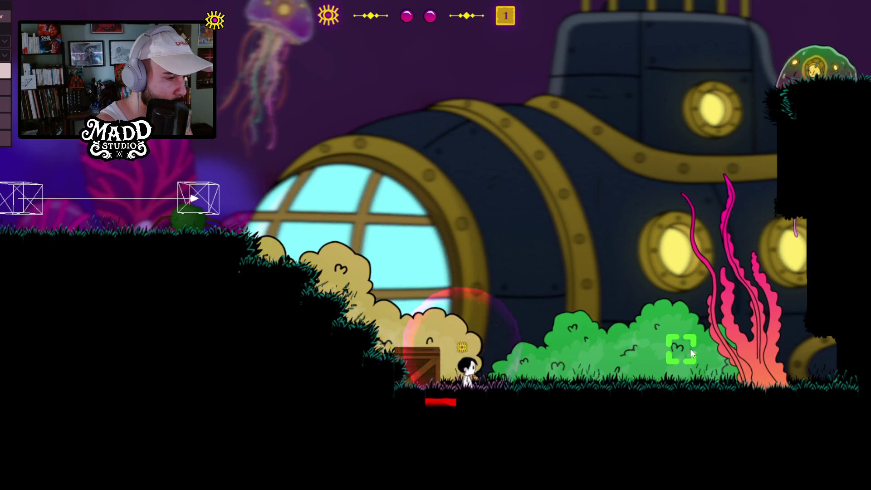
key(a)
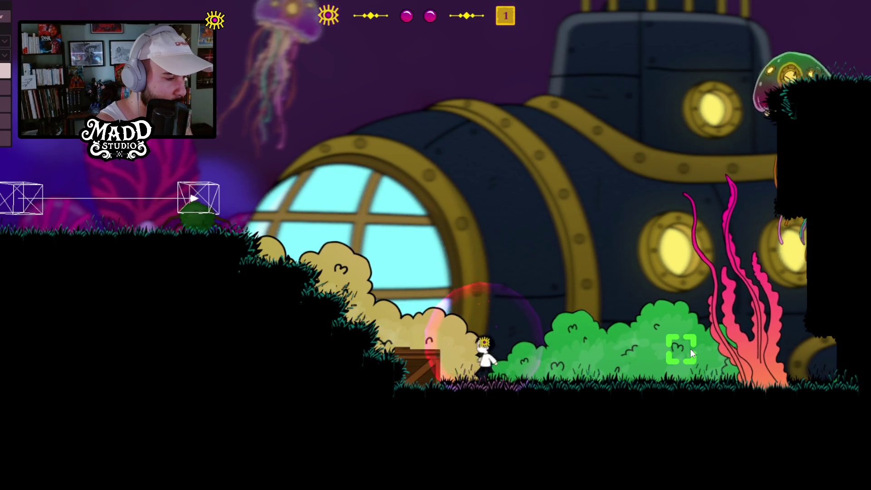
key(space)
key(a)
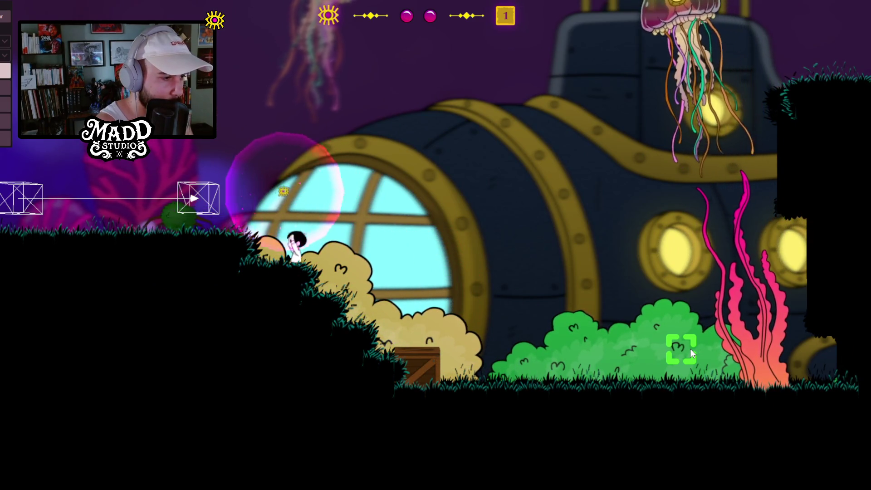
key(space)
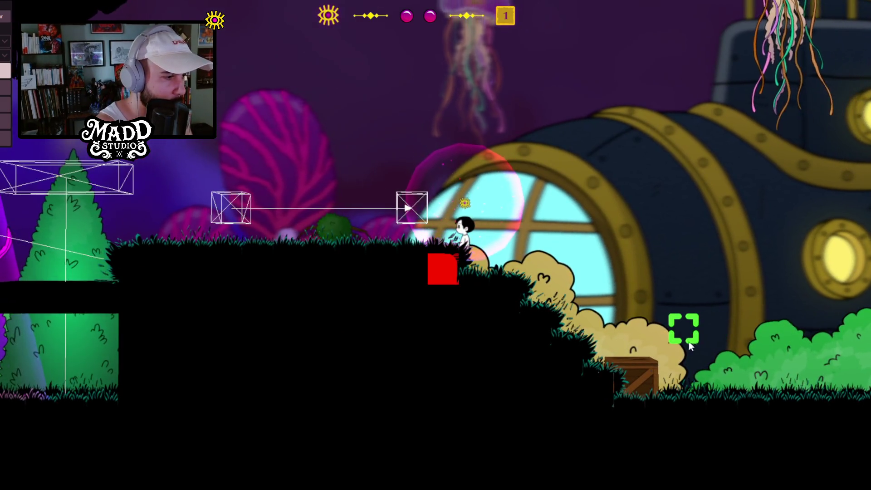
key(Left)
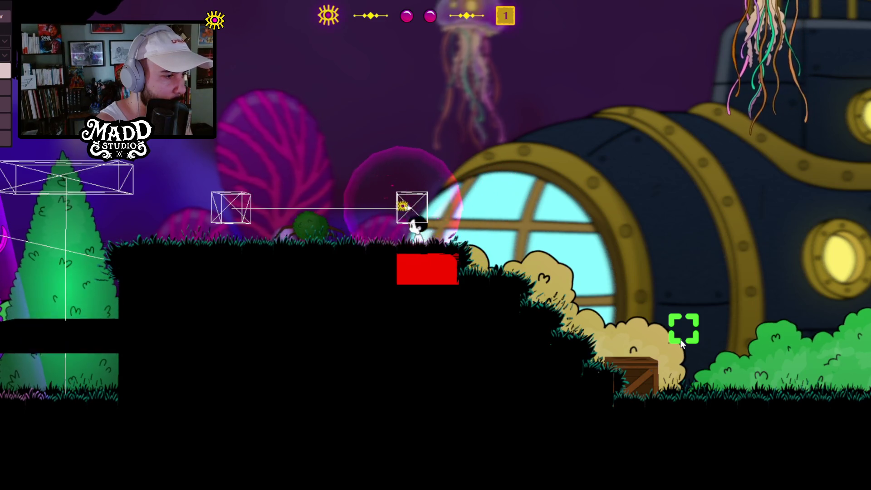
key(space)
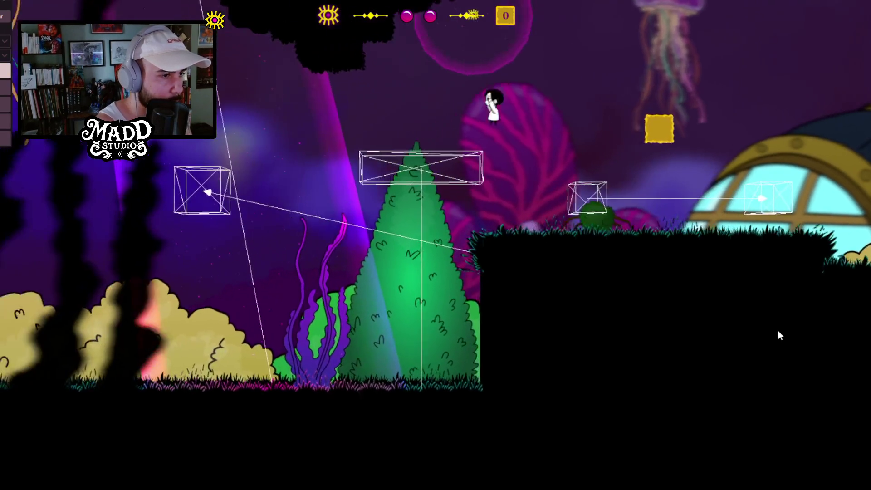
Step: Walk the character left from the submarine area until it reaches the two cannons
key(Left)
key(Left)
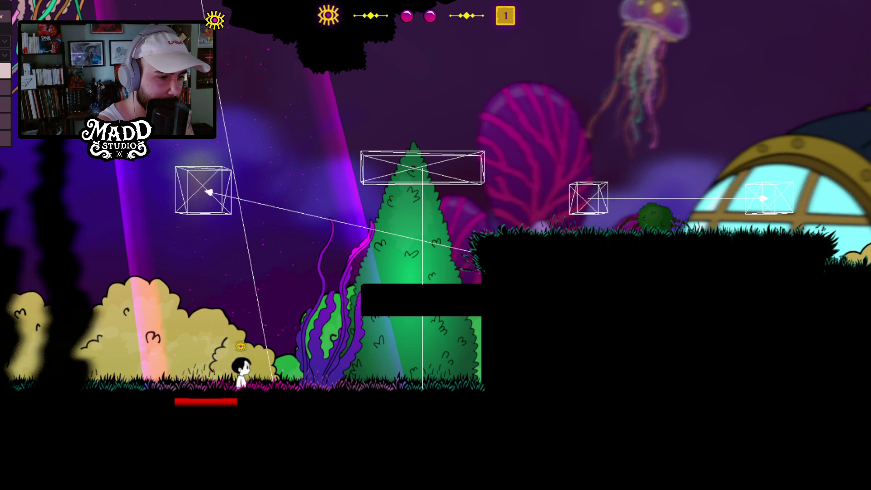
key(a)
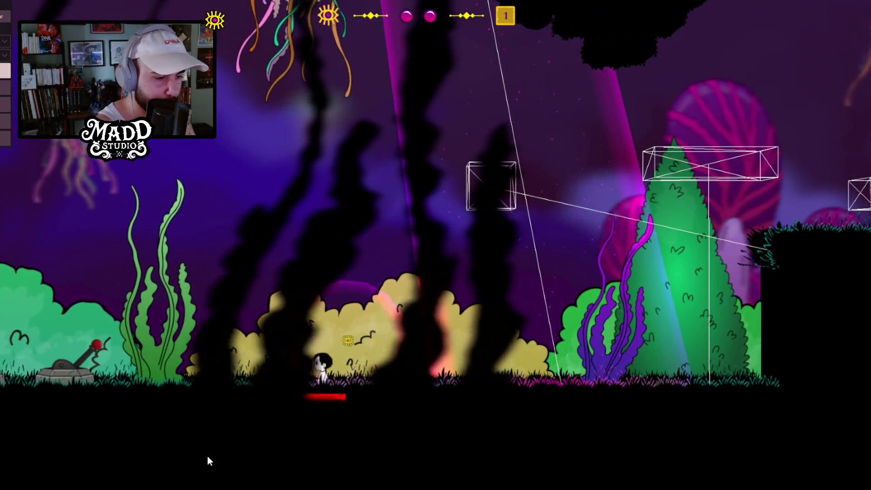
key(a)
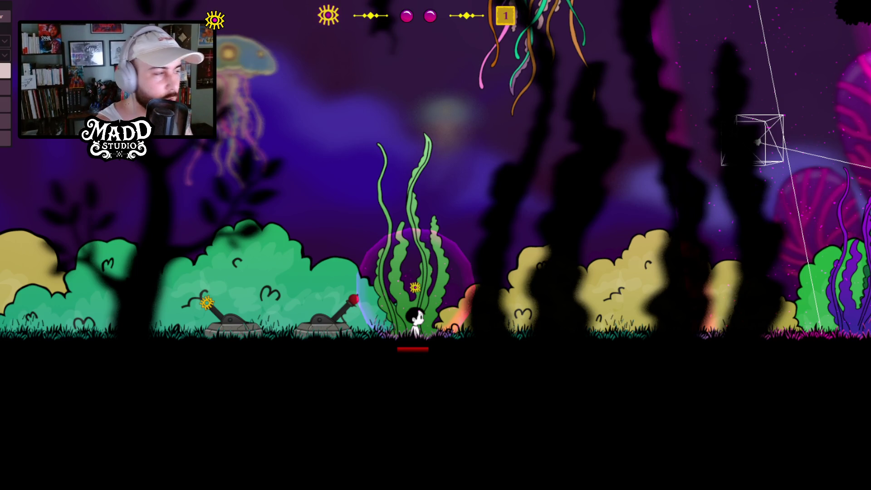
Step: Jump onto the bush, drop back and walk left past the seaweed, then send the character to the aimed spot
key(d)
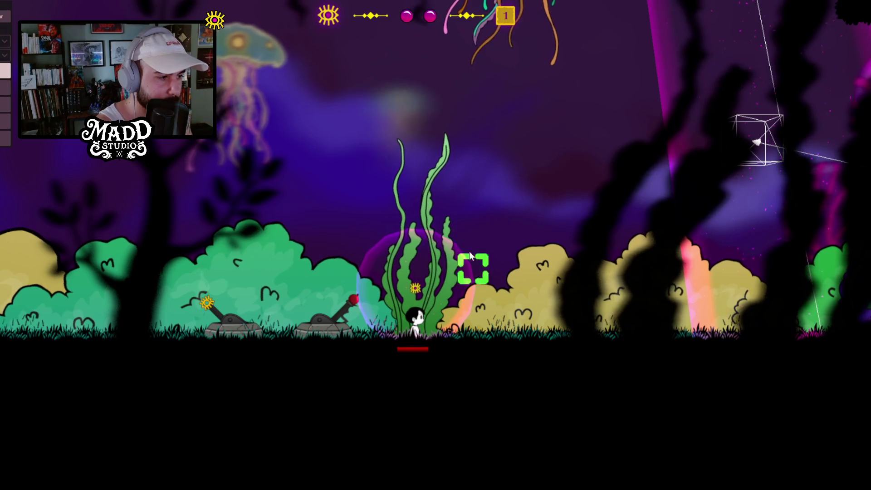
key(space)
key(a)
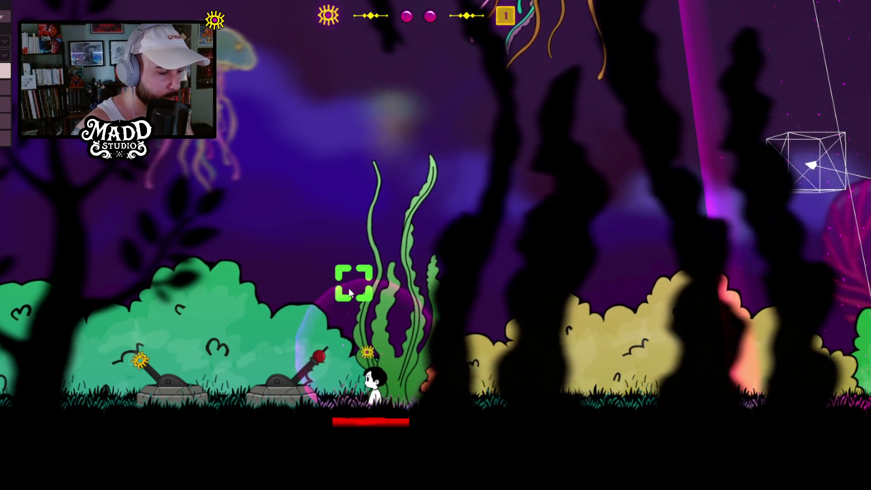
key(a)
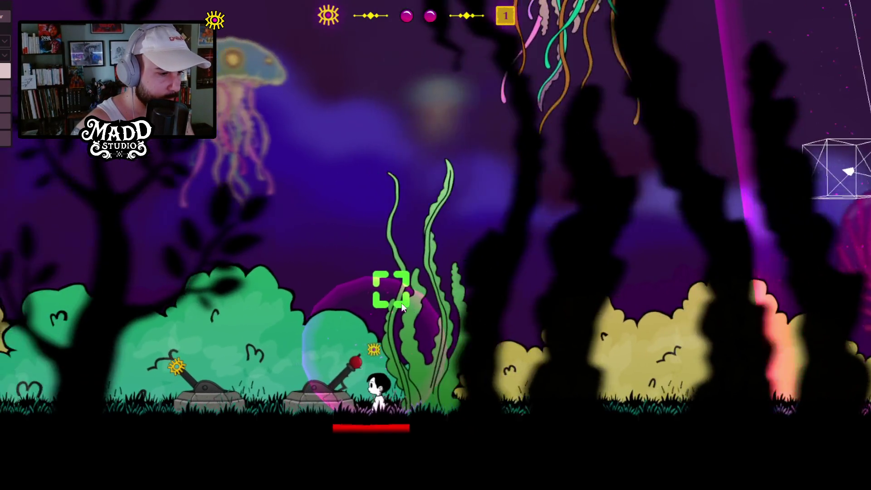
key(a)
key(d)
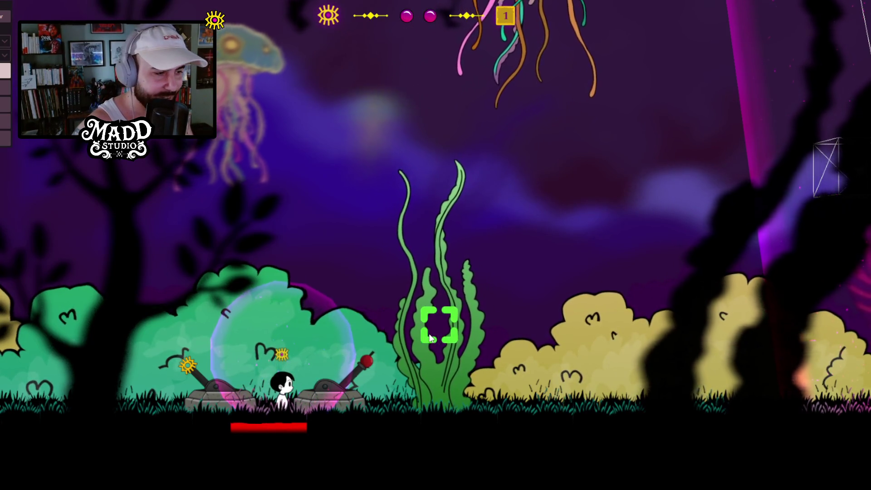
right_click(434, 322)
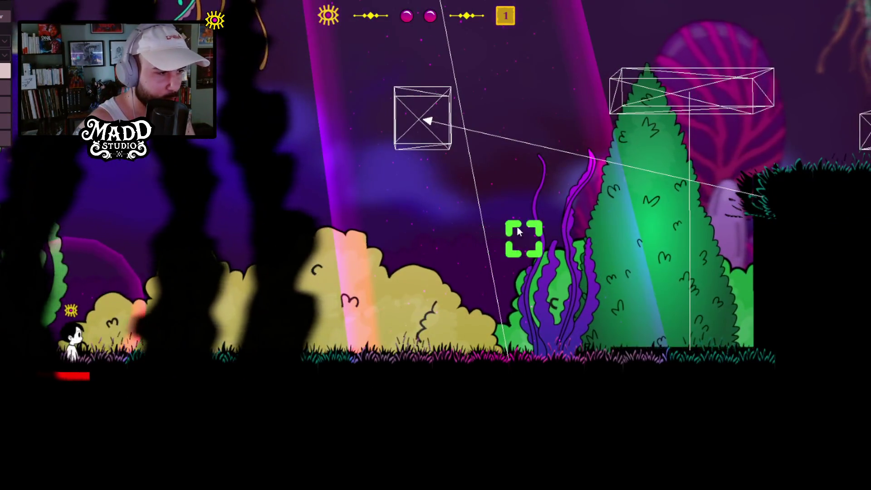
Step: Land on the black and red platform by the tree, then jump off left back to the cannons
right_click(518, 229)
right_click(627, 202)
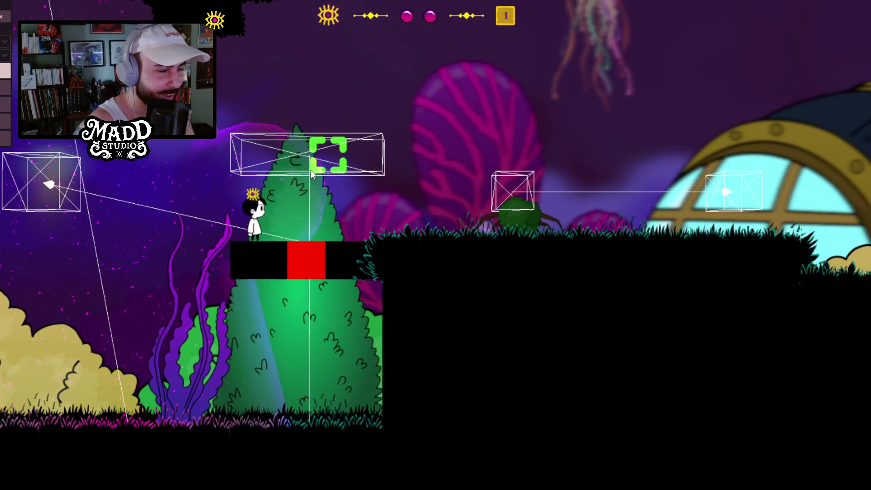
right_click(106, 166)
right_click(145, 301)
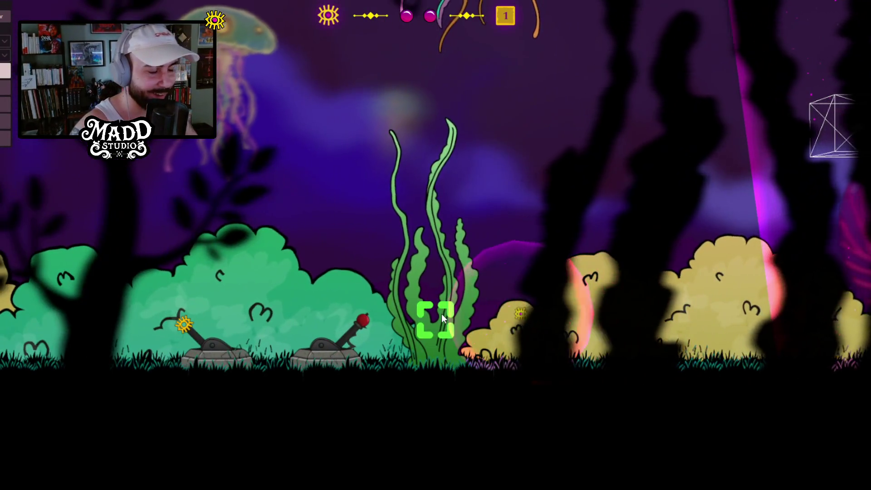
right_click(442, 314)
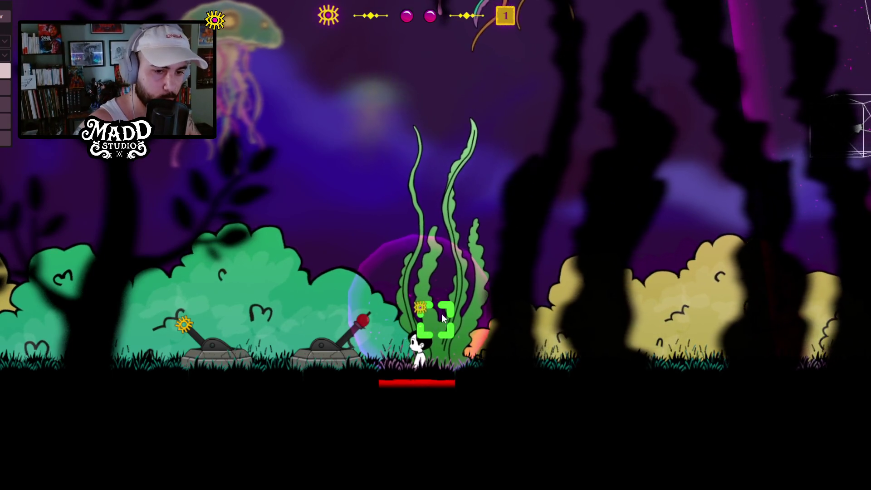
key(d)
key(a)
key(space)
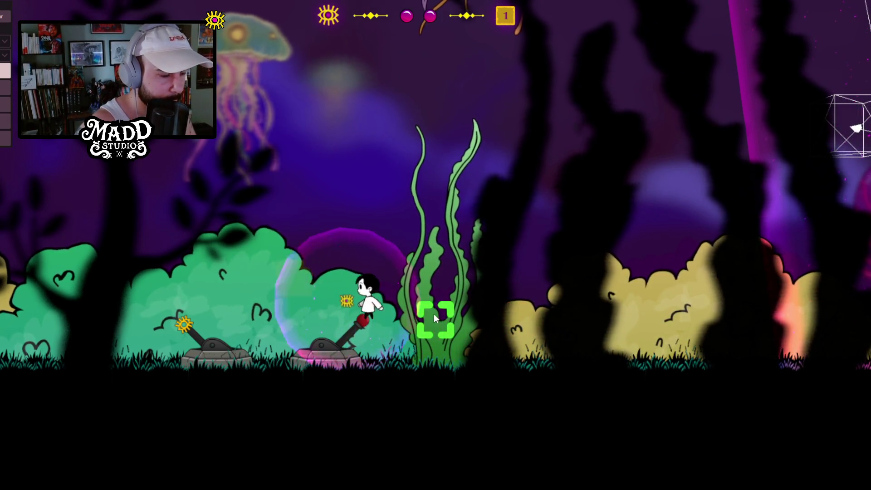
key(a)
key(d)
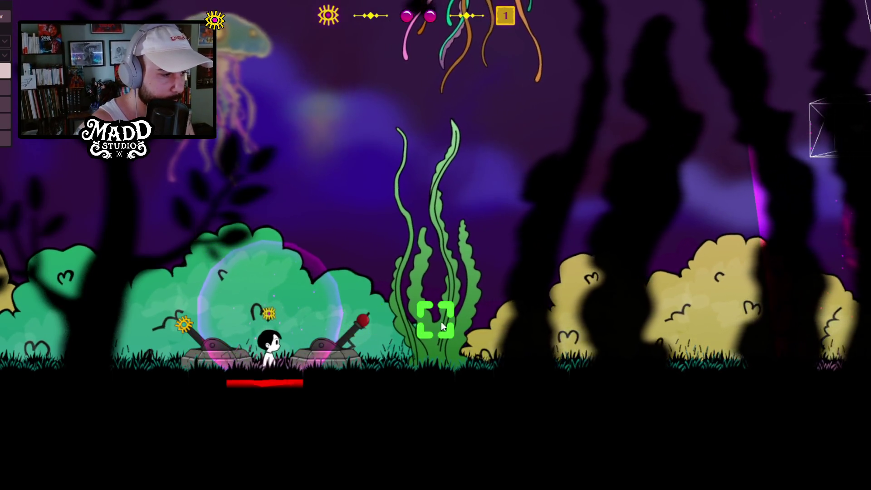
key(d)
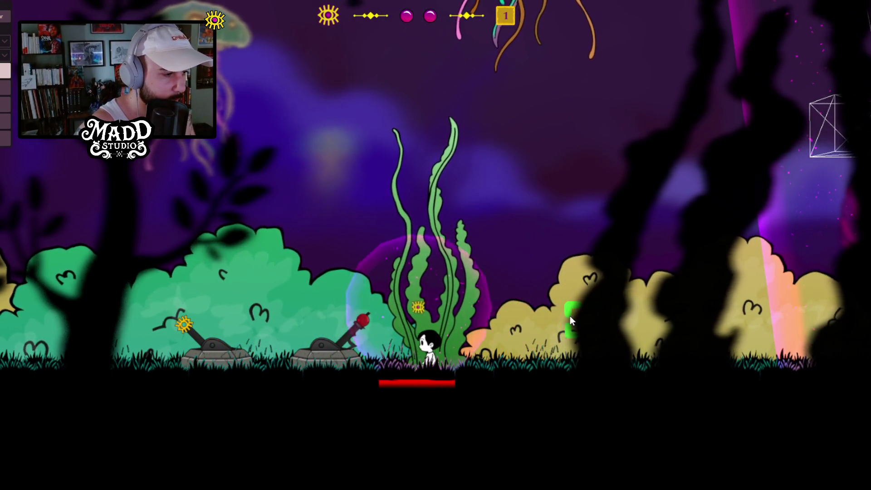
key(d)
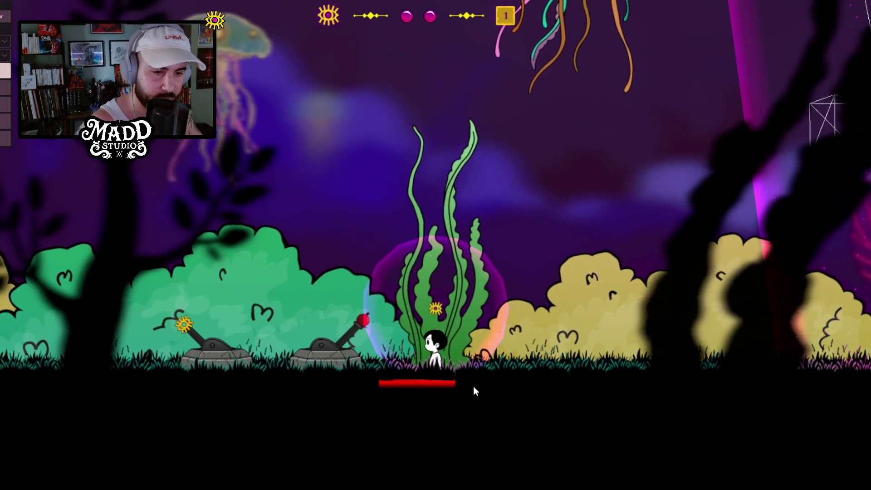
key(d)
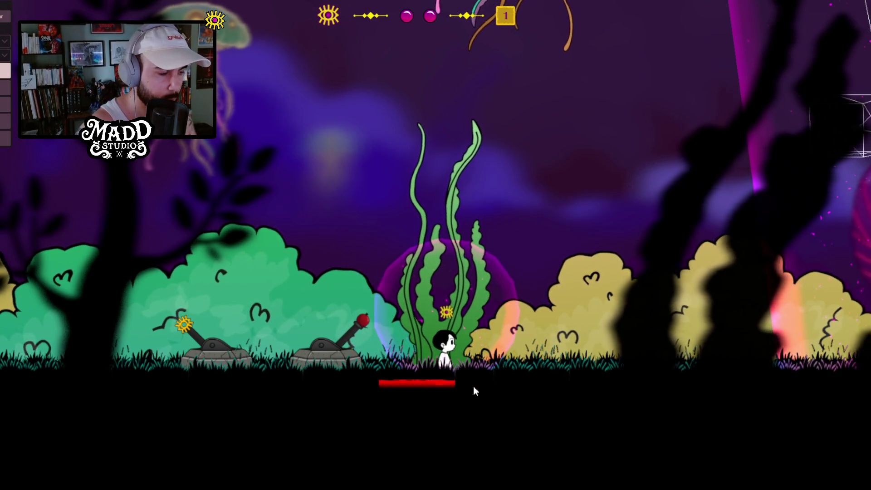
key(a)
key(d)
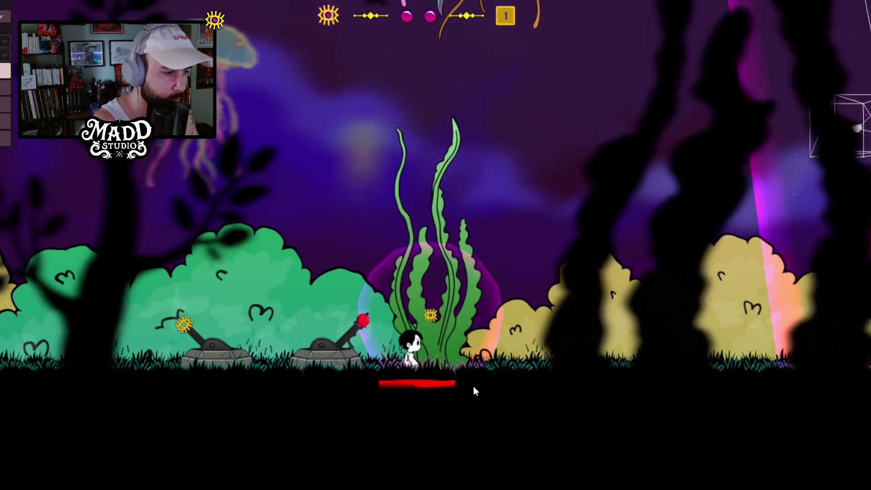
key(a)
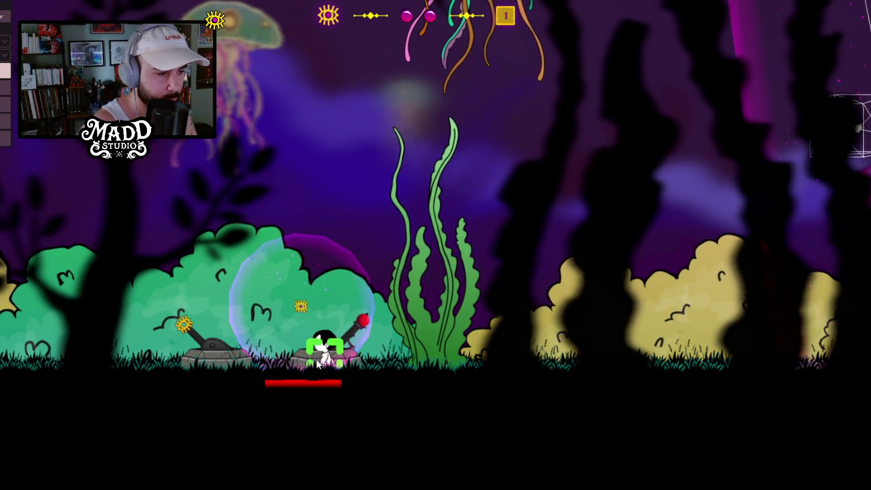
key(d)
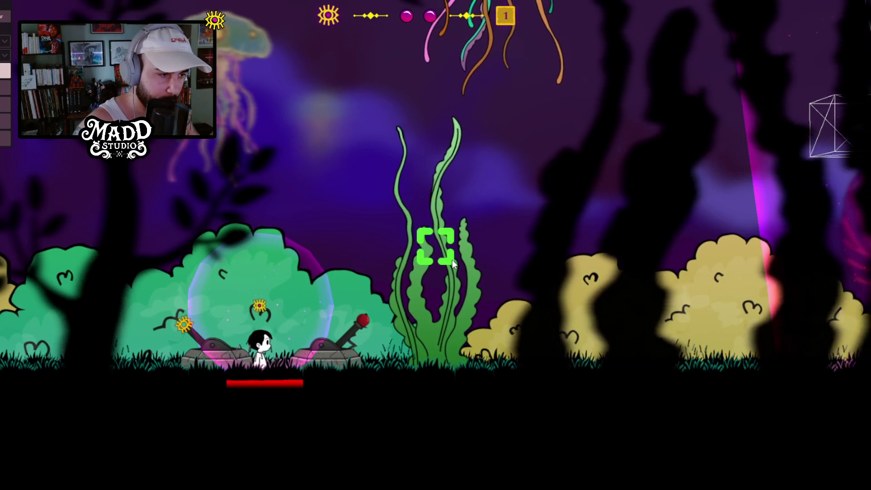
key(d)
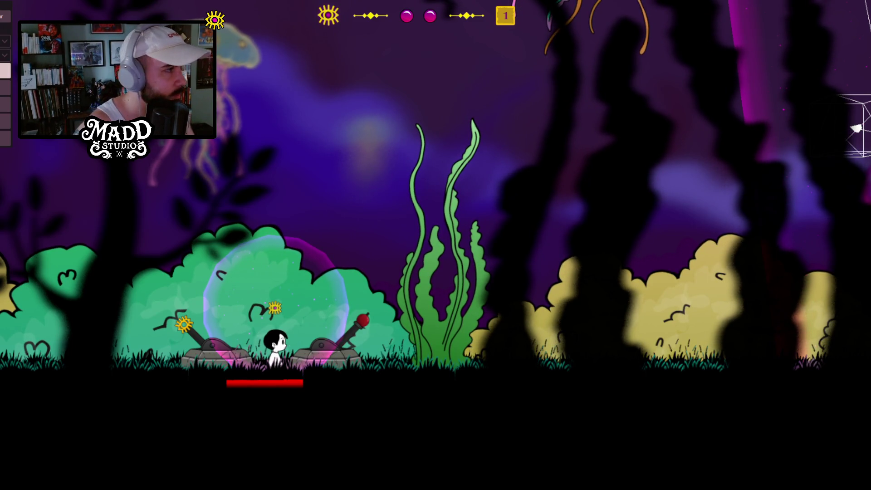
key(d)
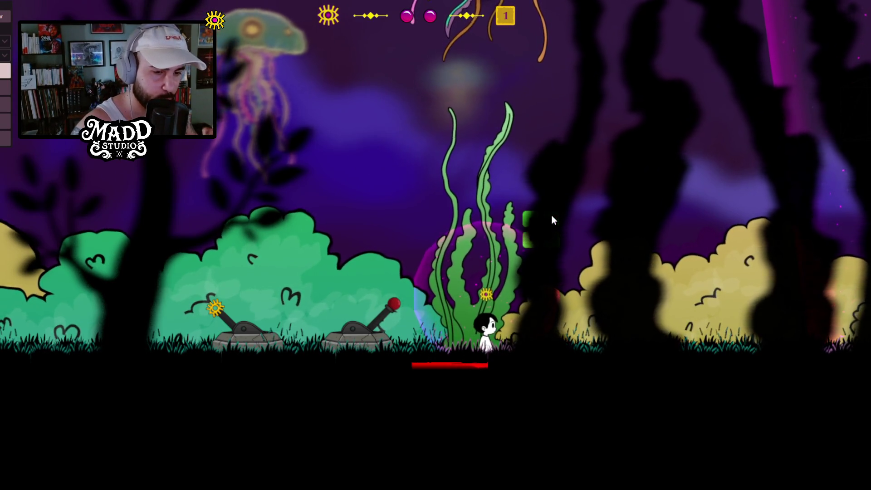
Step: Pace left and right between the seaweed and the cannons
key(a)
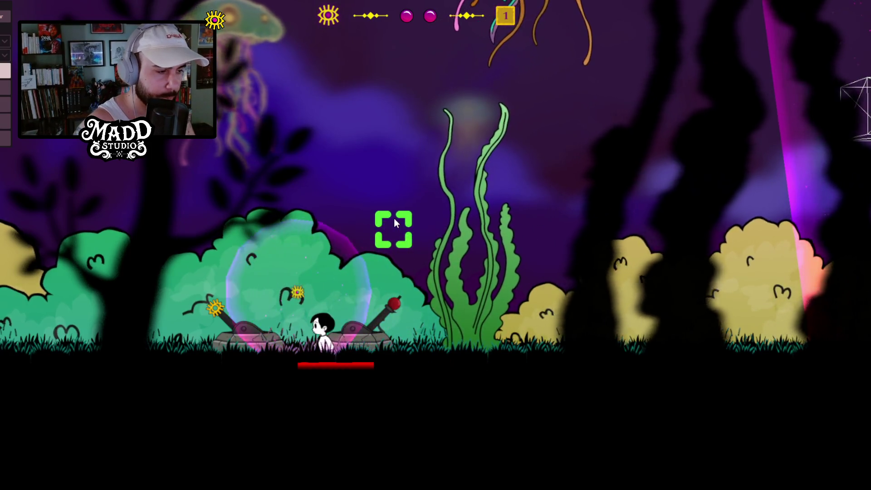
key(d)
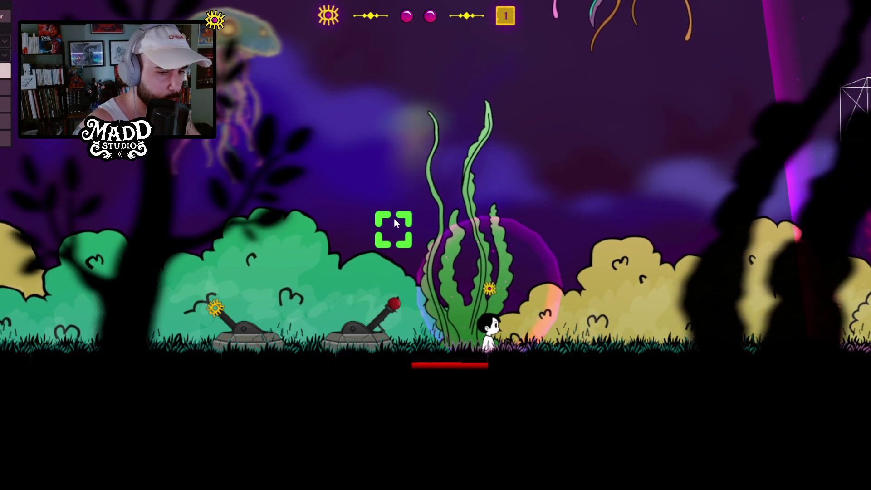
key(a)
key(a)
key(d)
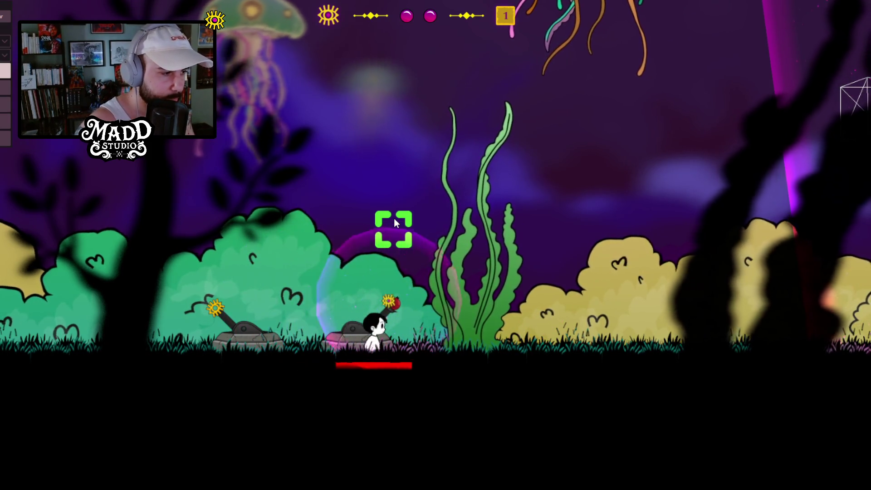
key(a)
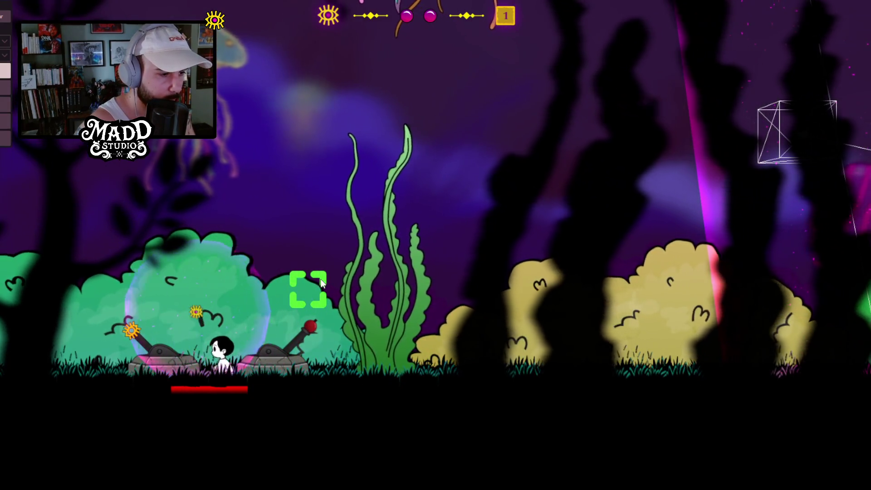
key(a)
key(d)
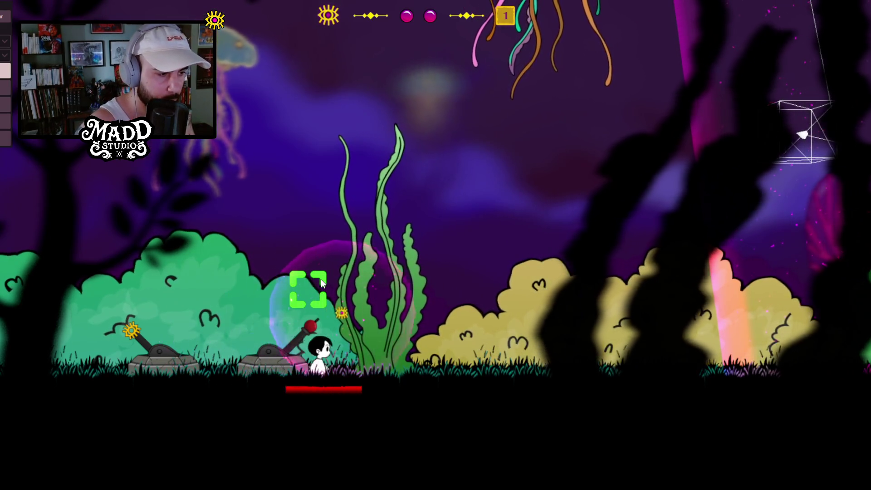
key(a)
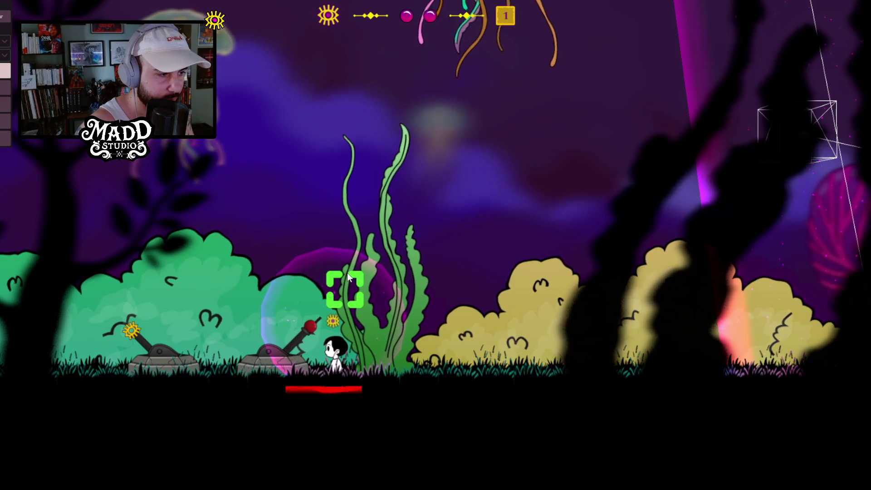
key(d)
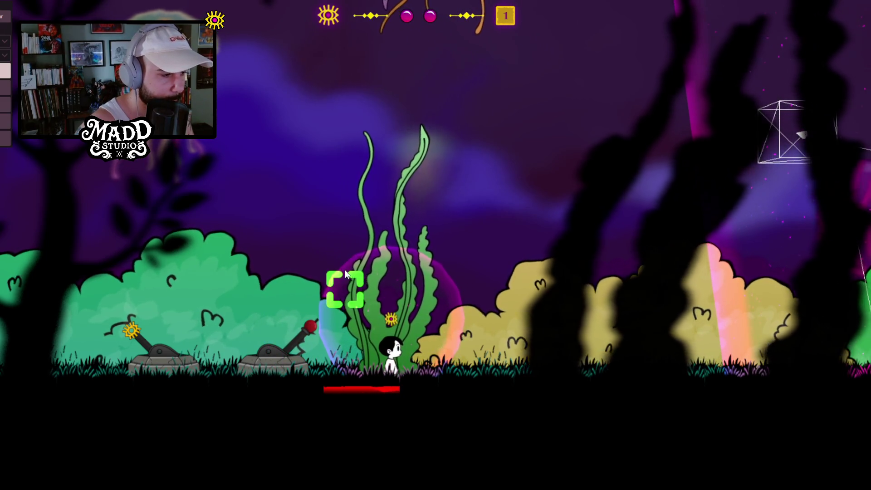
Step: Run into the bubble between the cannons and step back and forth inside it
key(a)
key(a)
key(d)
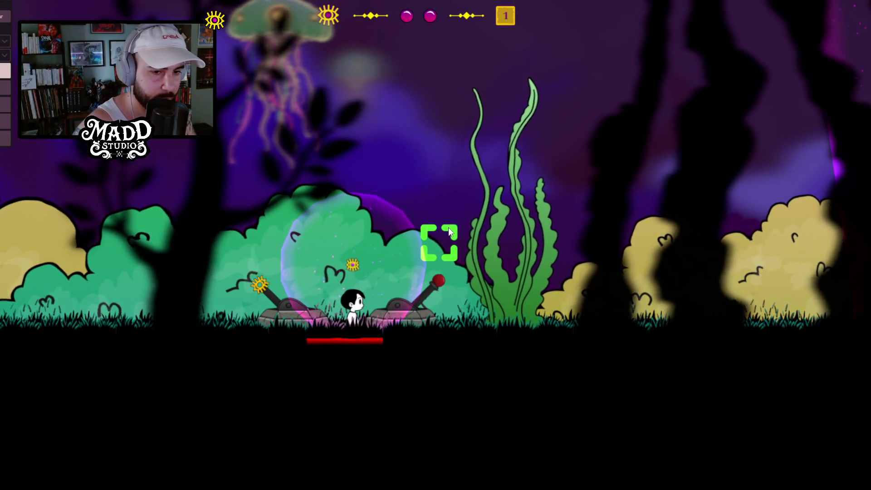
key(a)
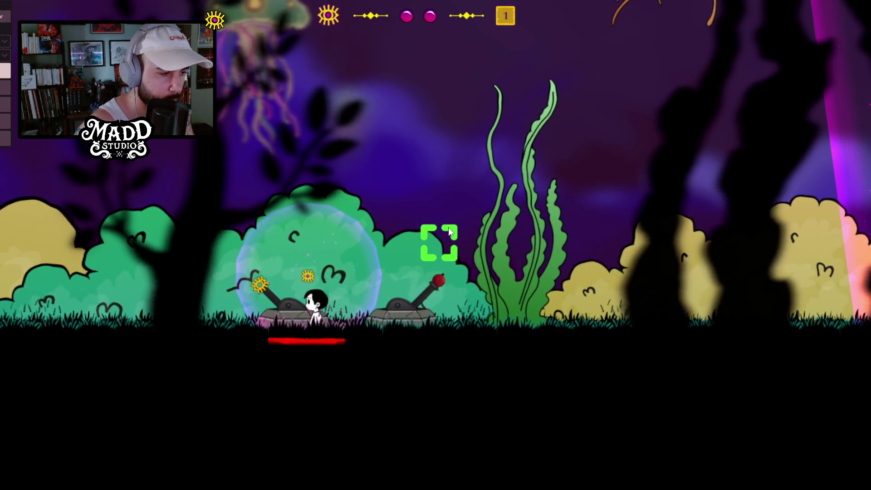
key(d)
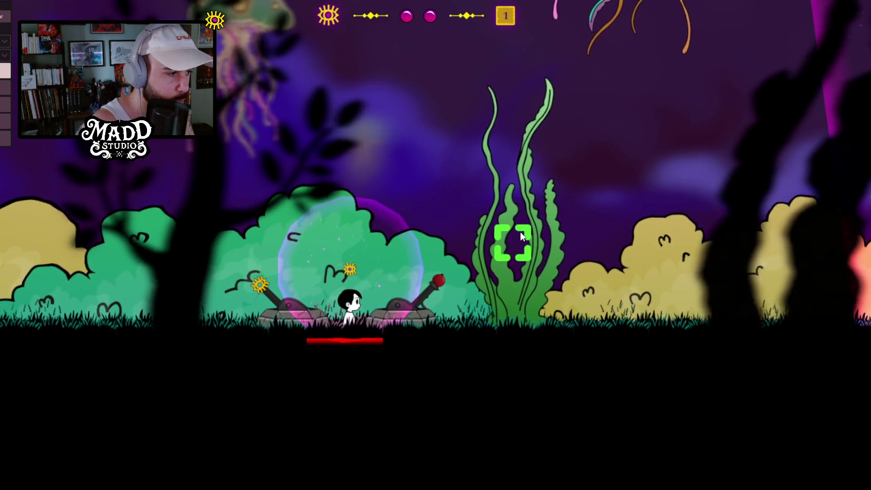
Step: Walk right from the turrets past the seaweed toward the tree area
key(d)
key(d)
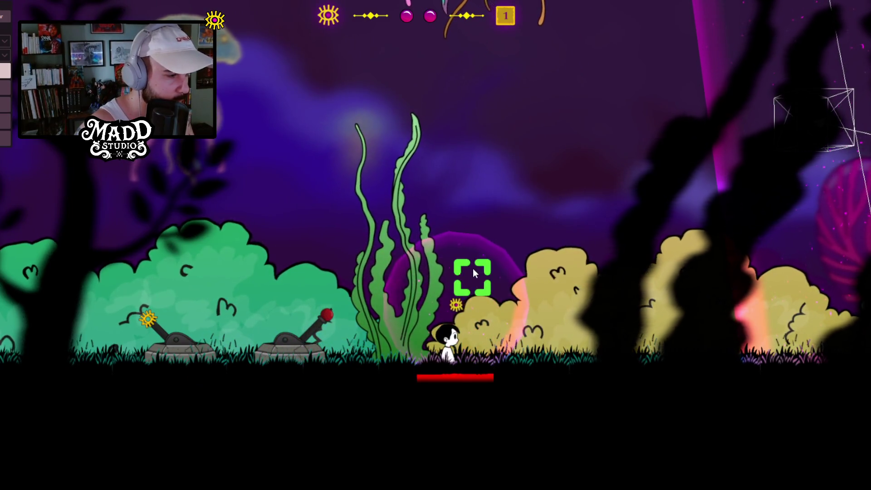
key(a)
key(d)
key(d)
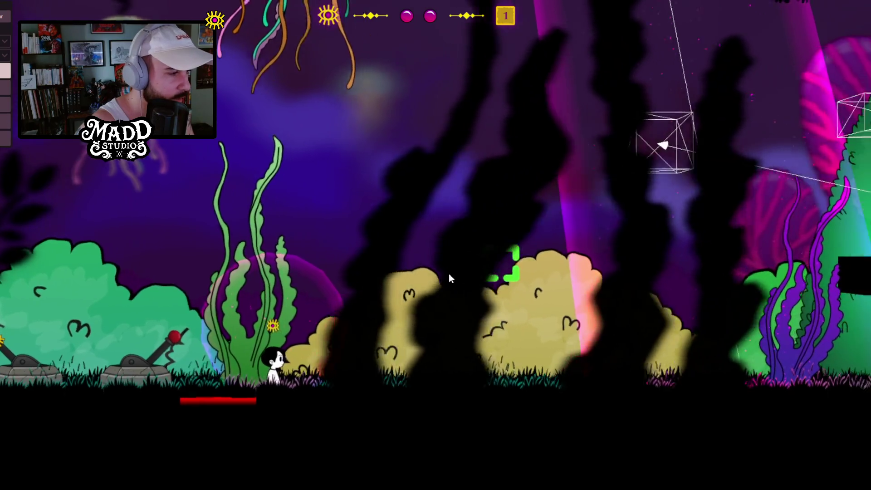
key(d)
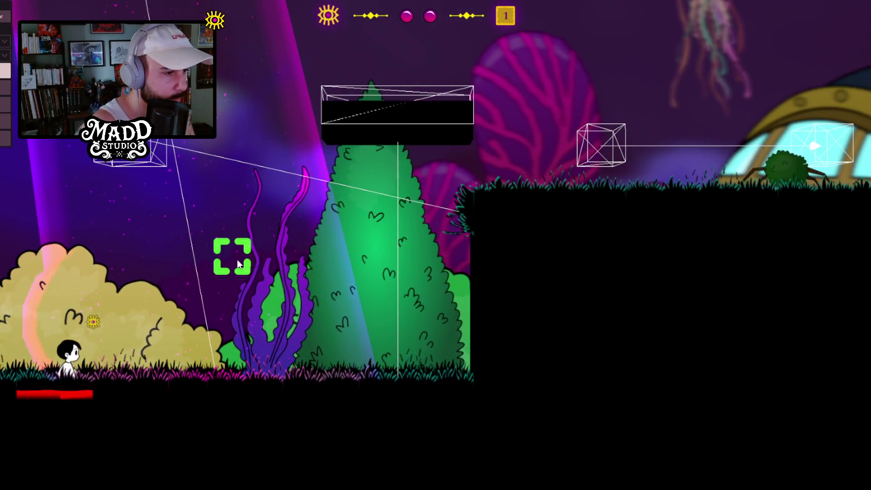
key(d)
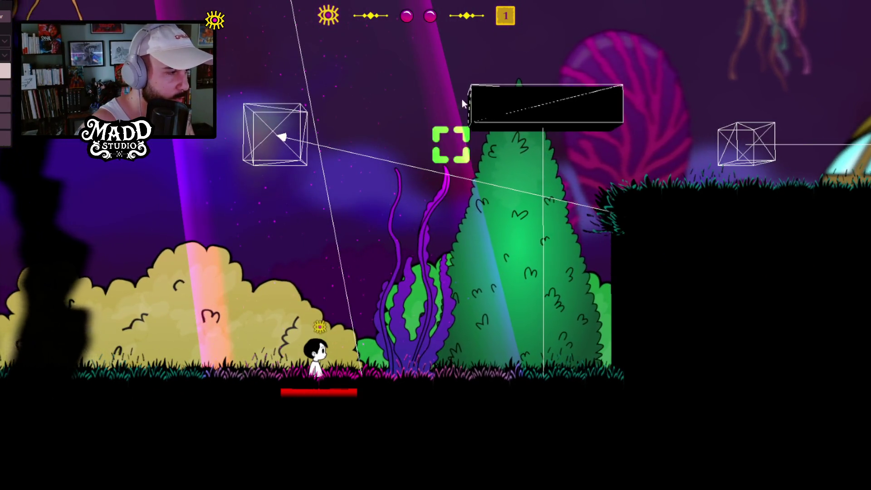
Step: Jump onto the floating platform, step off as it sinks, and jump toward the tree
key(space)
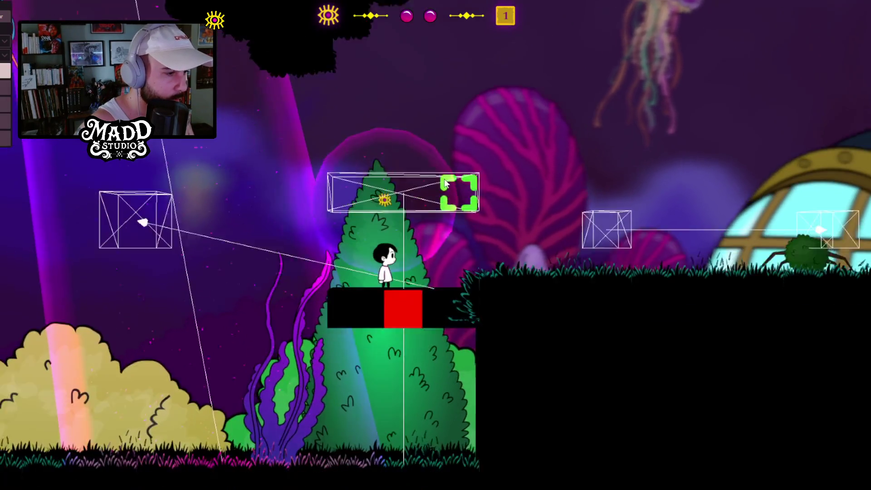
key(a)
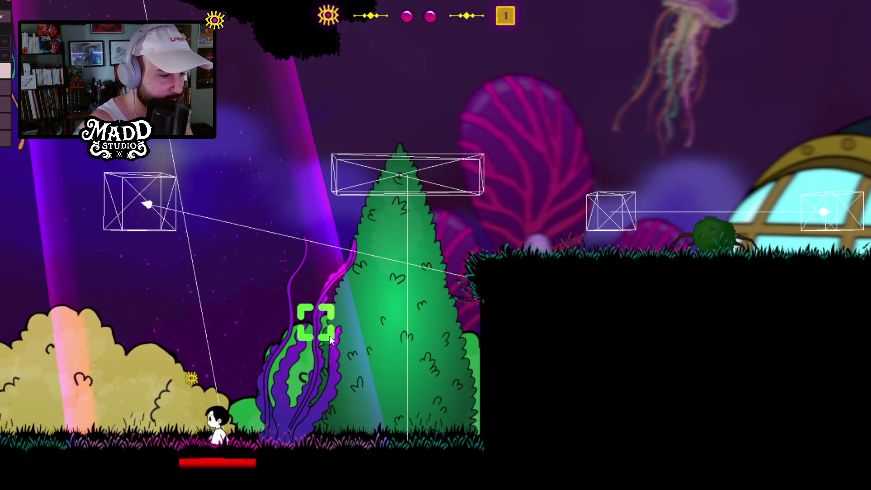
key(d)
key(space)
Step: Ride the red-block elevator up, leap onto the raised platform, then walk left off it
key(d)
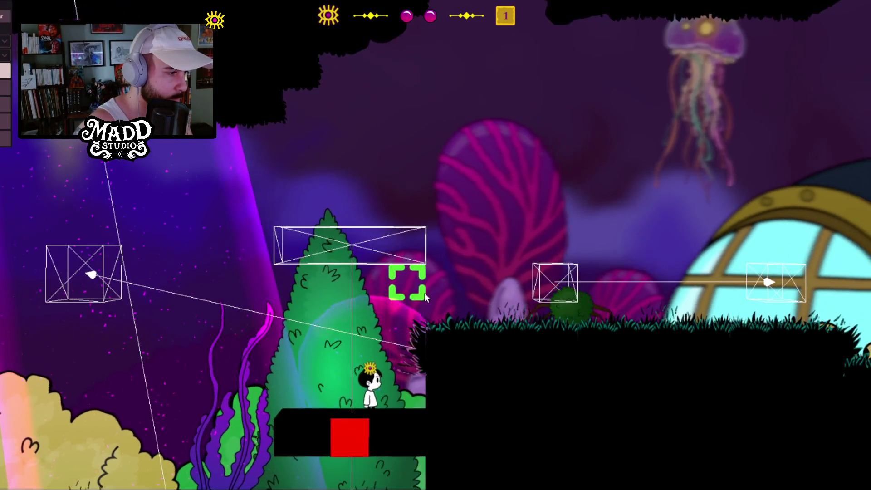
key(a)
key(d)
key(d)
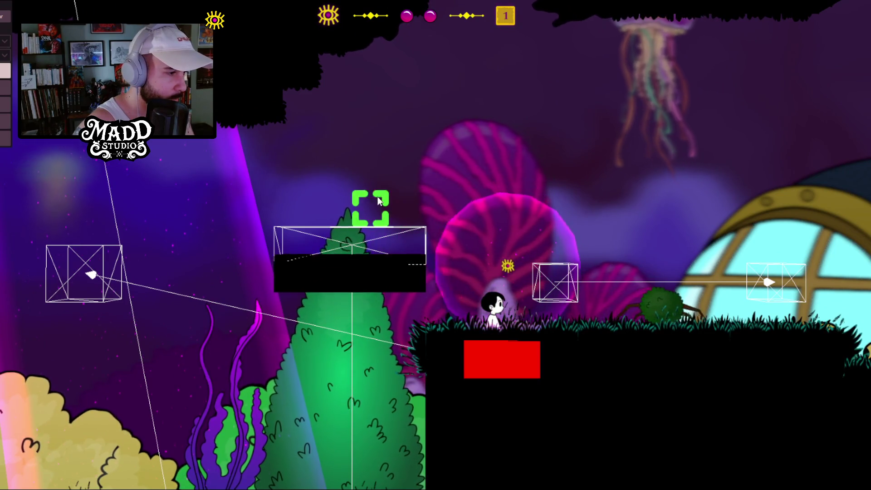
click(351, 177)
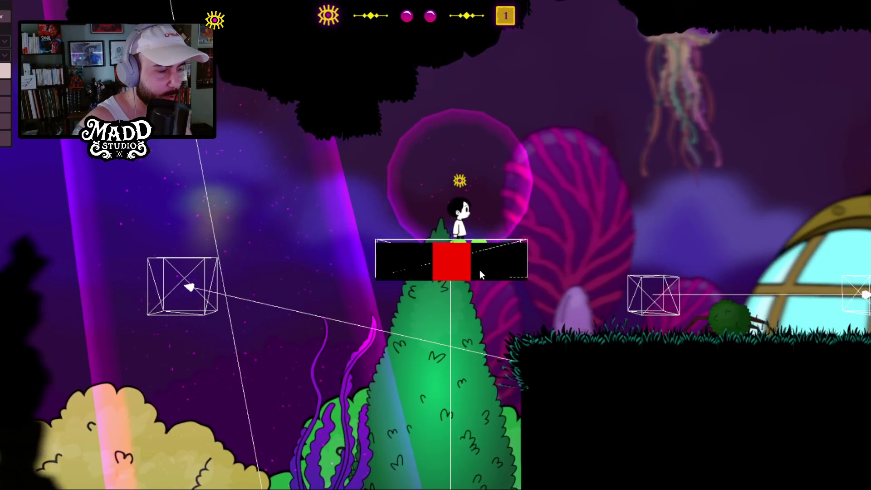
key(a)
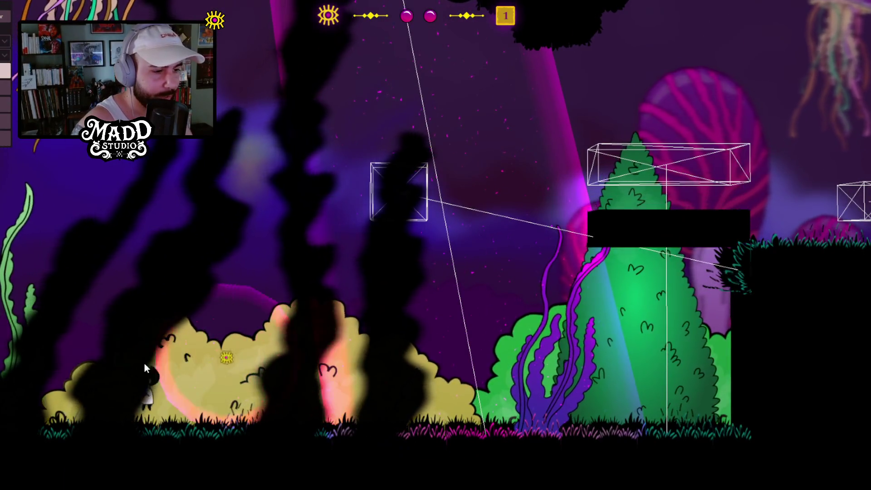
Step: Toggle the lever between the cannon turrets, then jump onto the black platform by the tree
key(a)
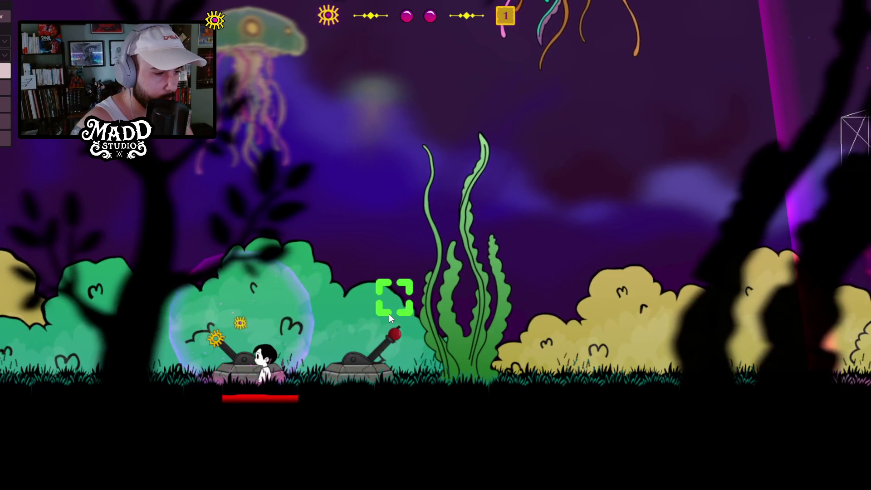
key(d)
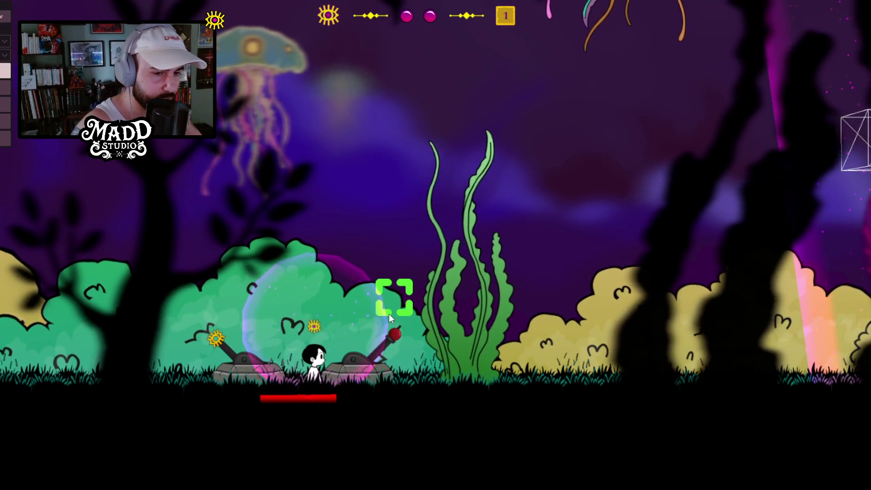
key(d)
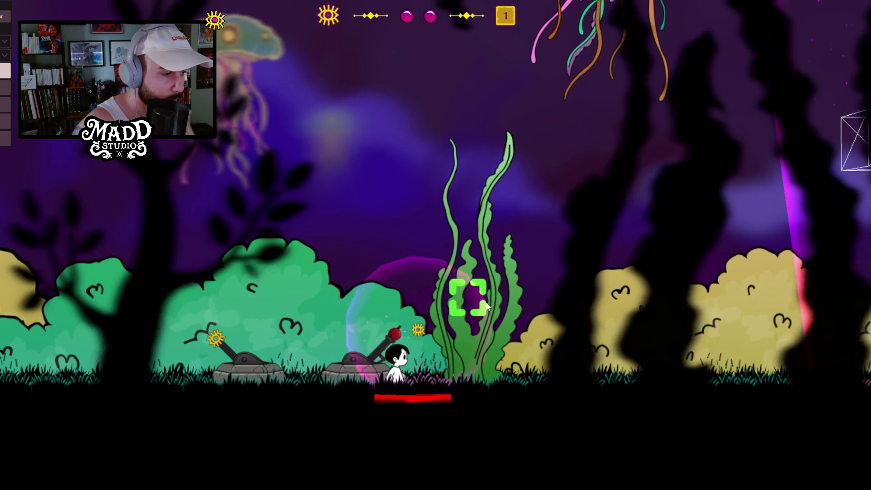
click(556, 213)
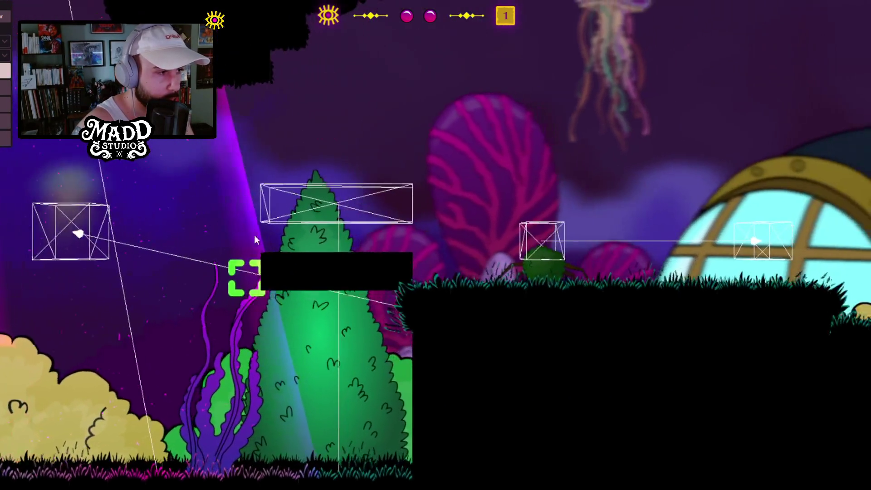
click(335, 138)
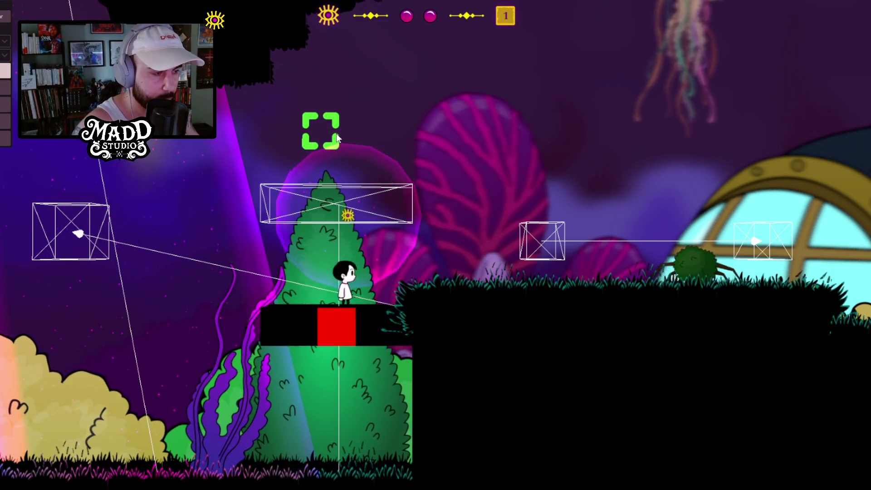
Step: Ride the platform down, raise it from the red block, then return to the turret lever
key(a)
key(a)
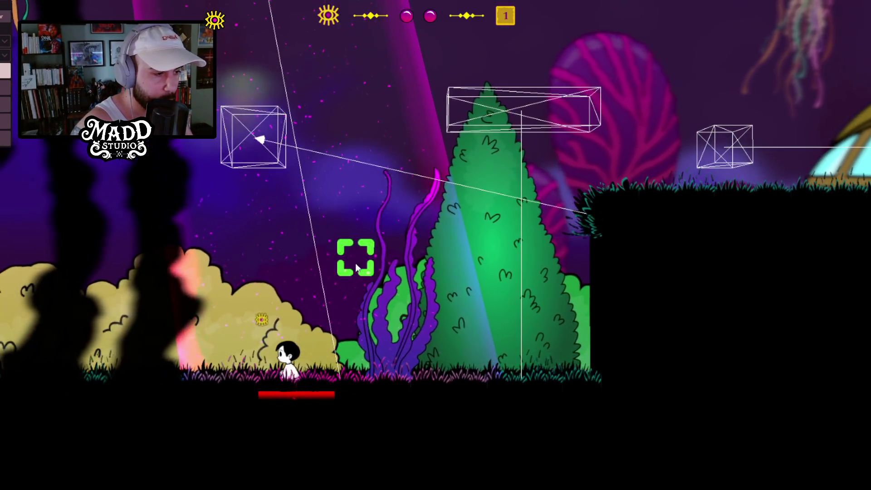
key(d)
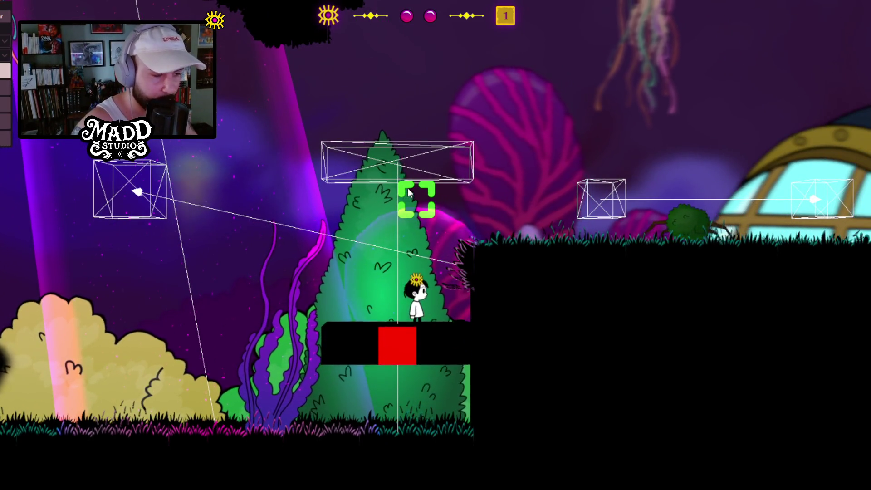
key(a)
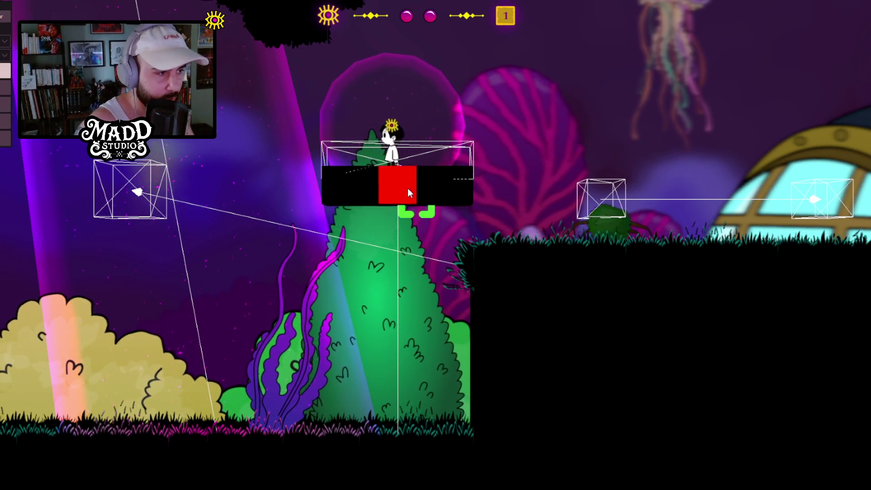
key(a)
key(a)
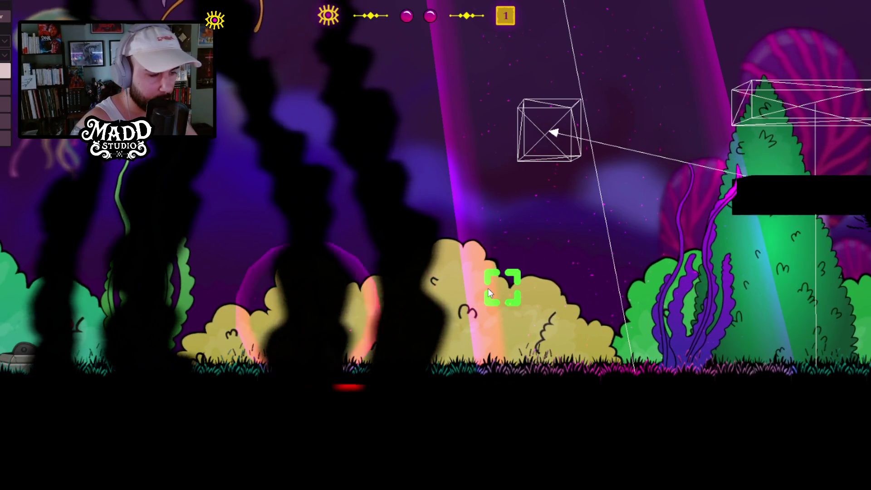
key(a)
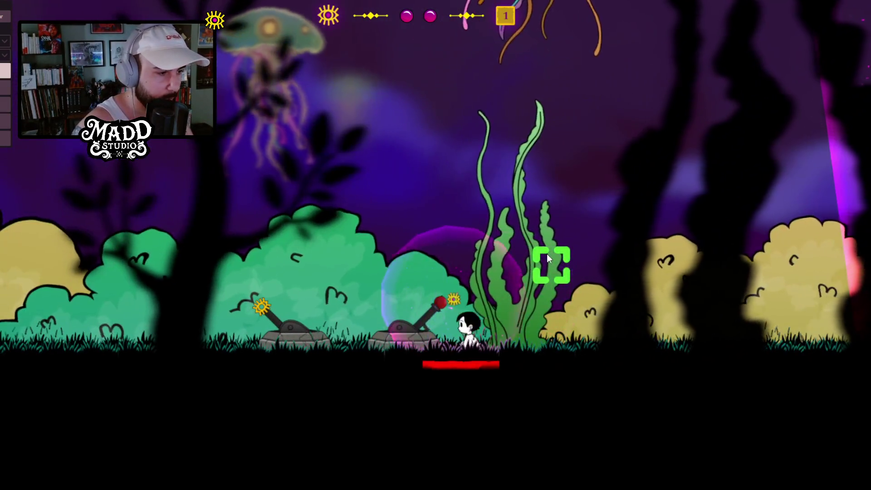
key(a)
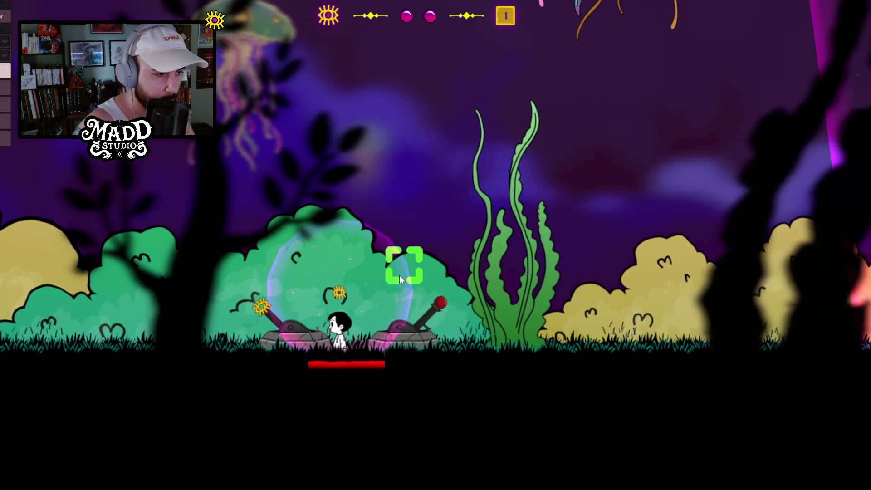
key(d)
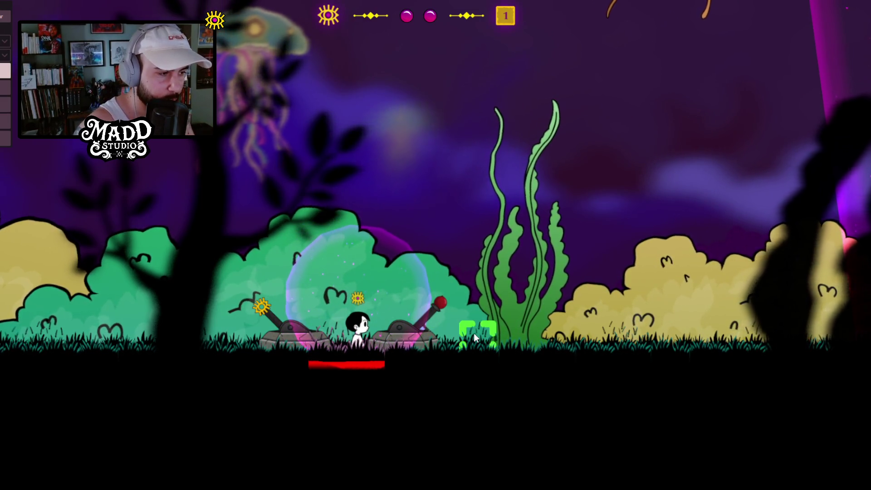
key(d)
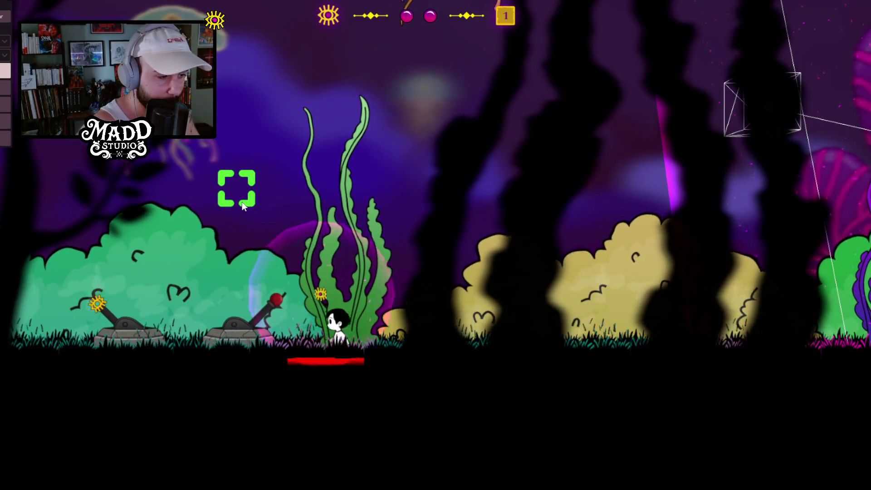
Step: Step onto the red-block platform by the submarine, drag it leftward, then face the character left
key(a)
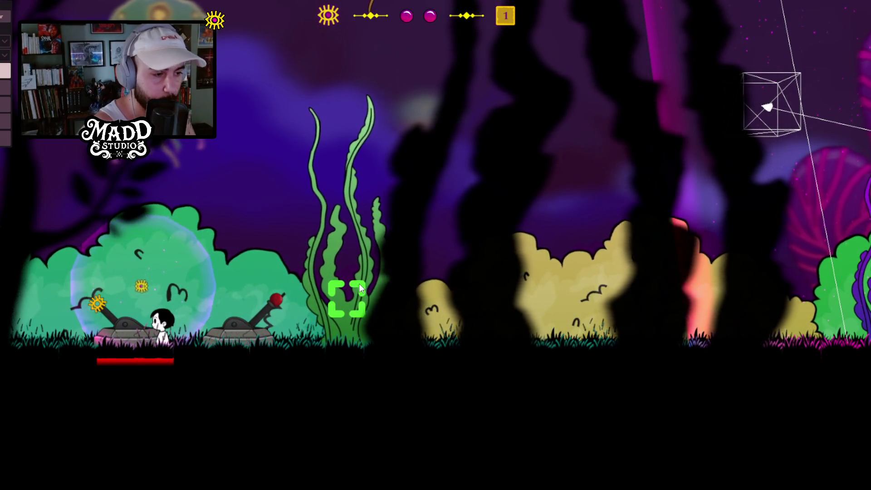
key(d)
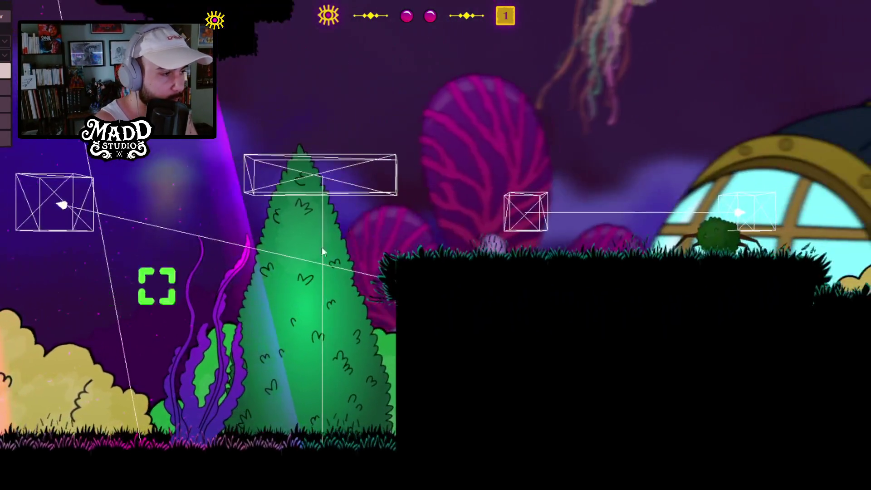
key(d)
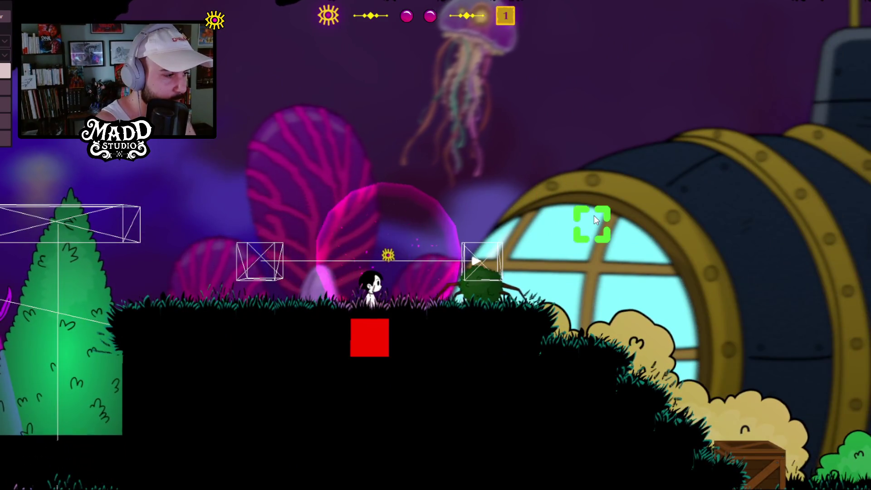
click(594, 215)
mouse_move(594, 216)
mouse_down()
mouse_move(556, 257)
mouse_move(358, 239)
mouse_move(110, 179)
mouse_move(436, 258)
mouse_move(540, 318)
mouse_move(471, 369)
mouse_up()
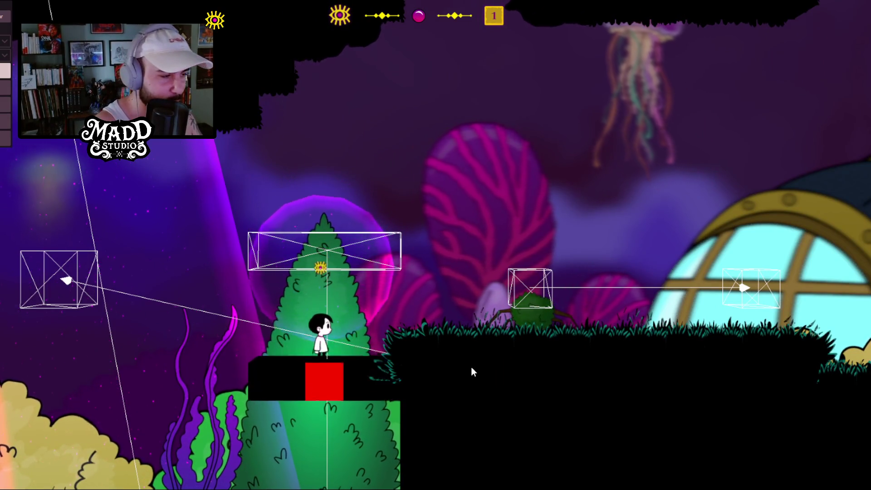
mouse_move(422, 389)
mouse_down()
mouse_move(523, 276)
mouse_move(392, 352)
mouse_move(494, 331)
mouse_move(468, 361)
mouse_up()
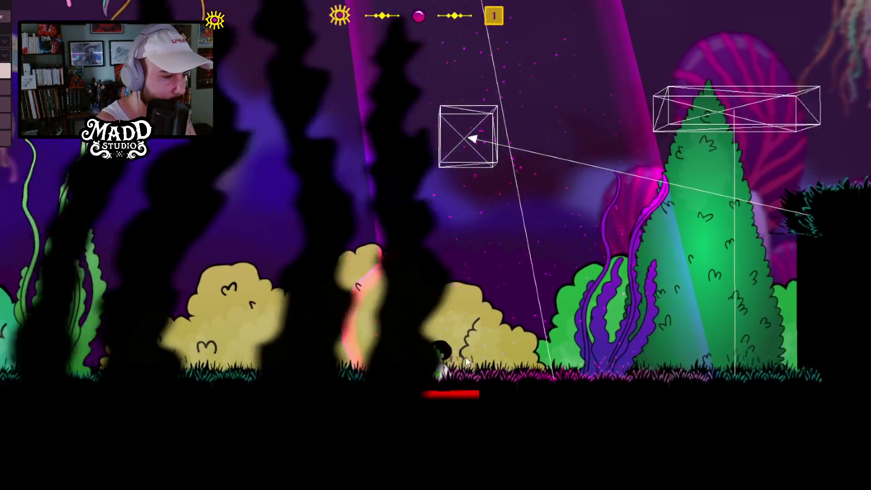
mouse_move(373, 391)
mouse_down()
mouse_move(370, 295)
mouse_move(278, 371)
mouse_move(258, 403)
mouse_move(556, 367)
mouse_move(662, 404)
mouse_move(499, 345)
mouse_move(604, 325)
mouse_up()
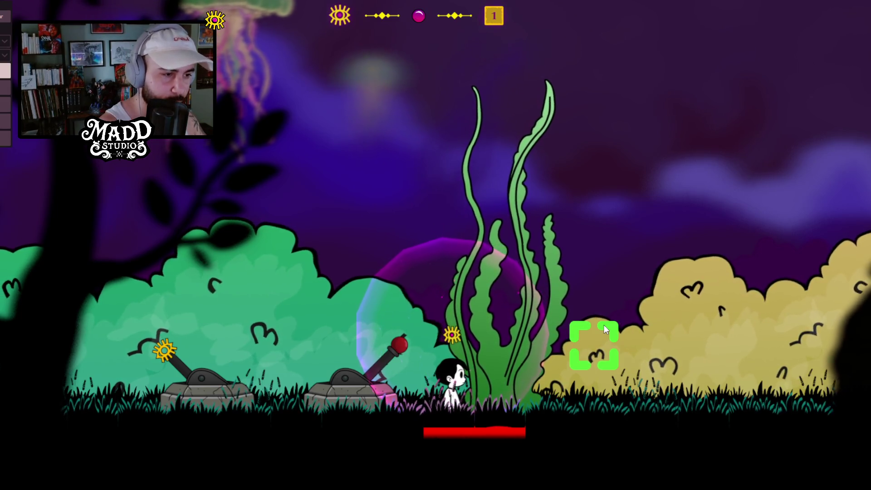
key(a)
key(a)
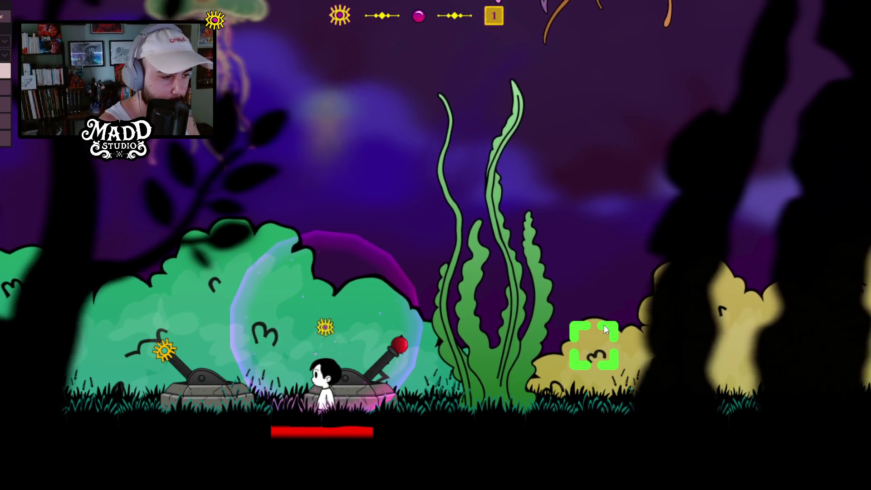
Step: Pace and jump between the two turrets and the seaweed to work the lever
key(a)
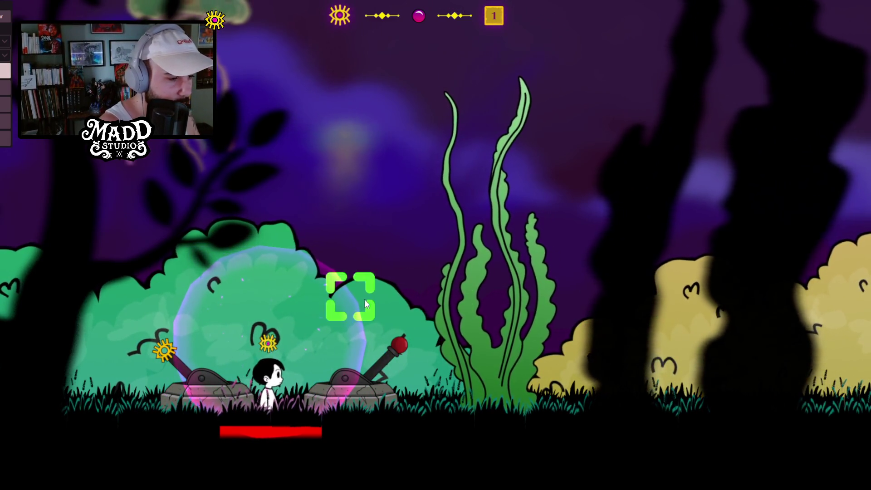
key(d)
key(space)
key(d)
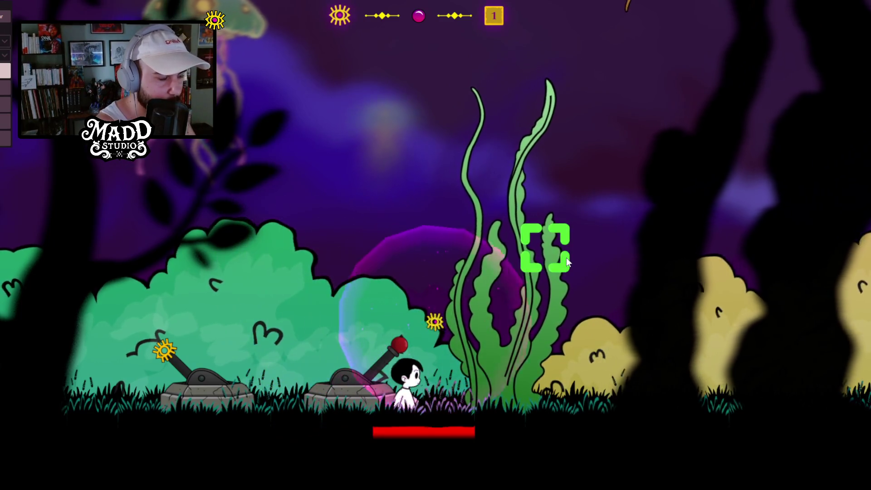
key(a)
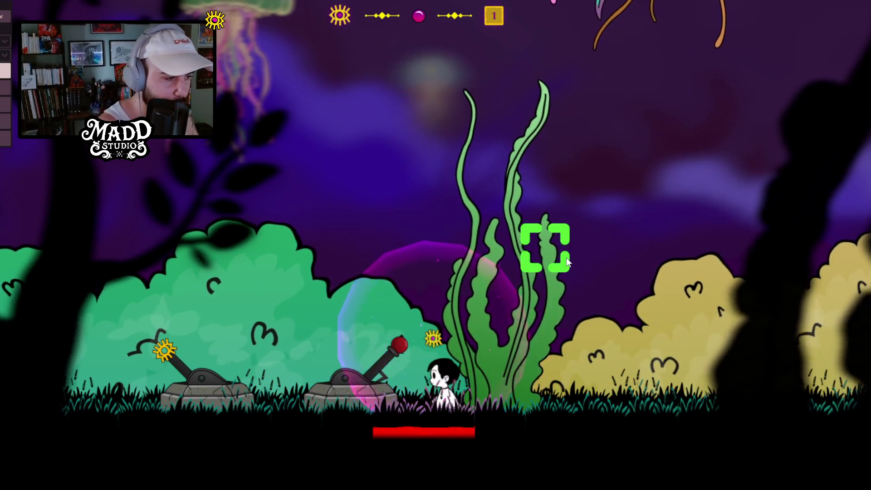
key(d)
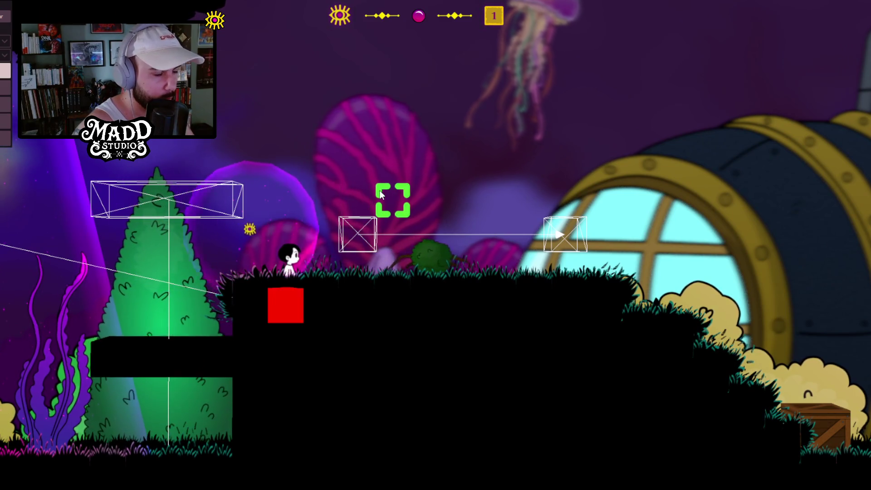
Step: Go under the submarine box, drop toward the tree, and ride the rising red-block platform onto the grass
key(d)
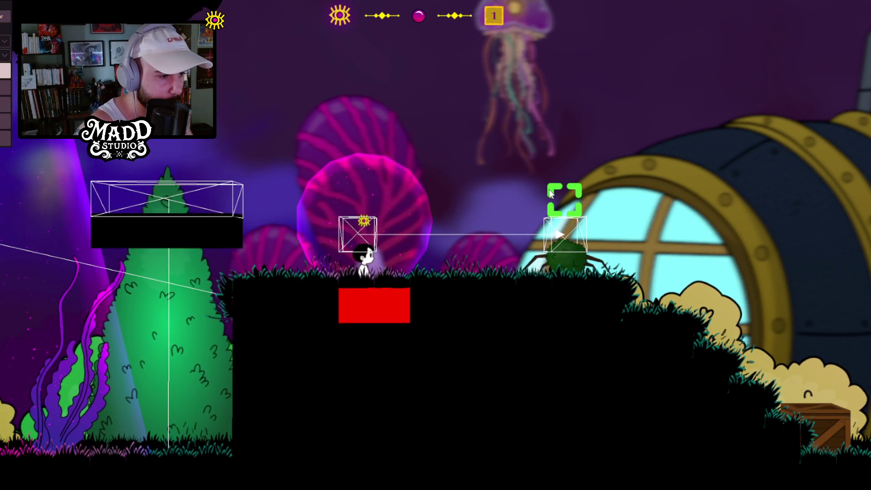
key(Left)
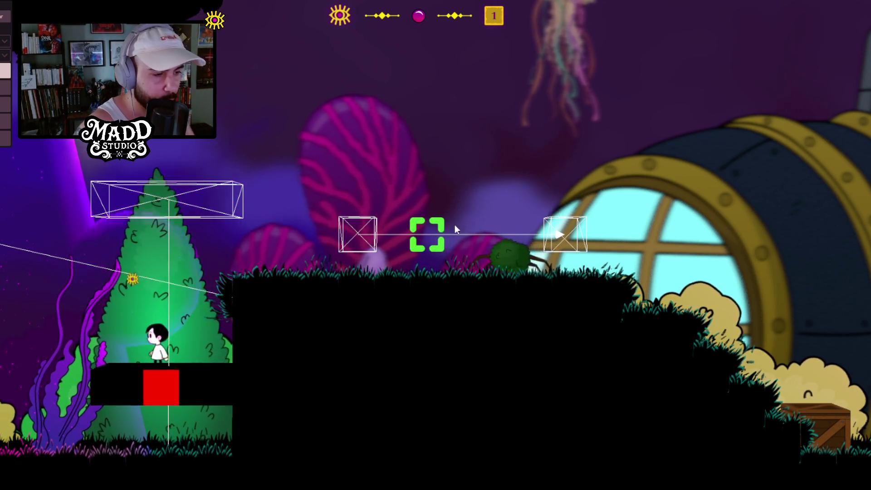
key(Left)
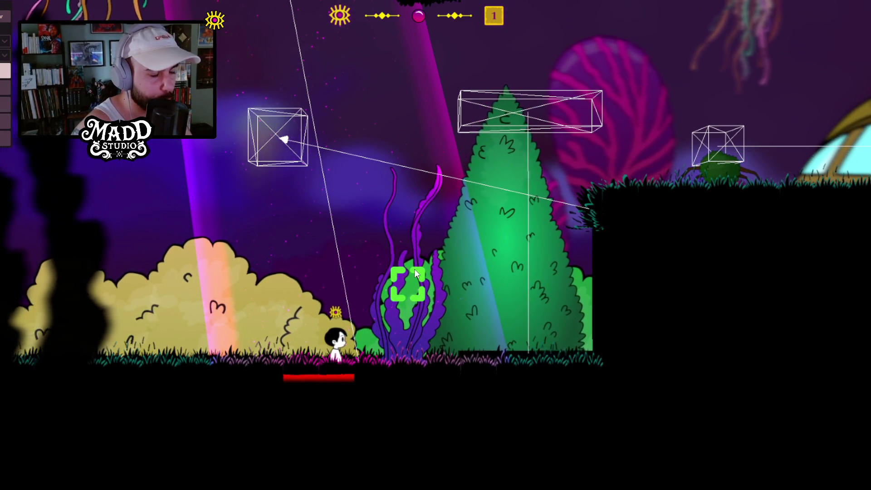
click(507, 137)
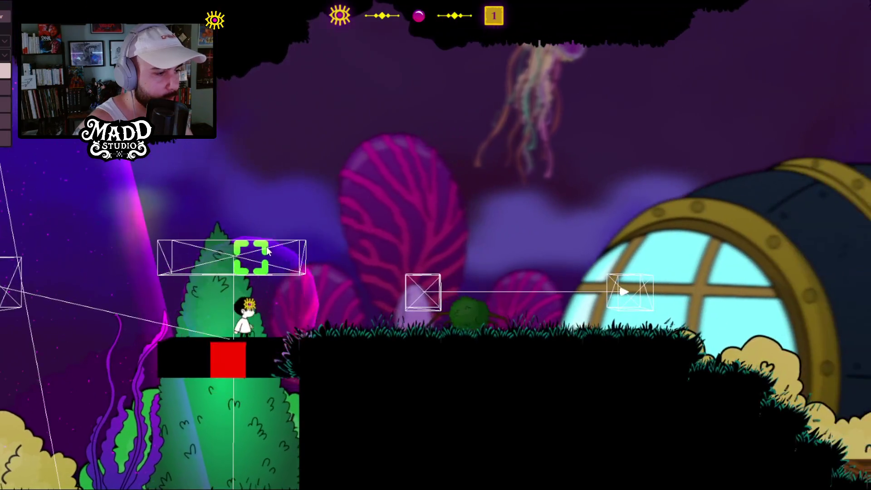
key(Right)
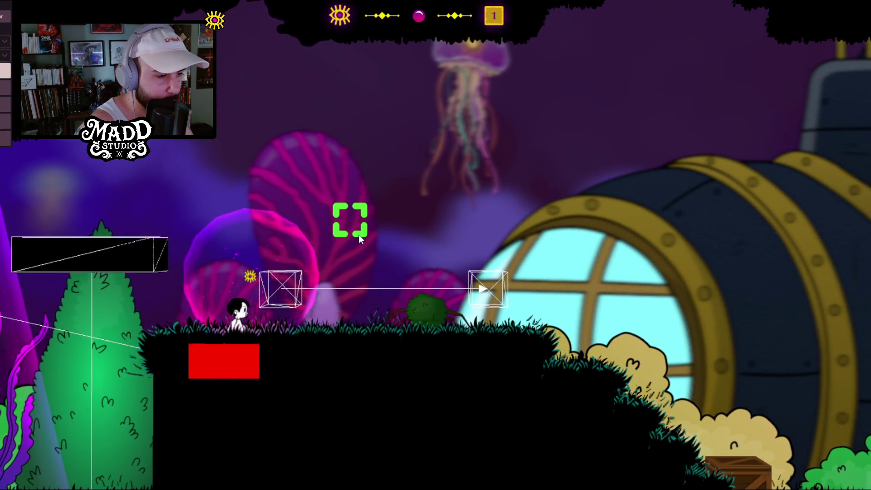
key(Right)
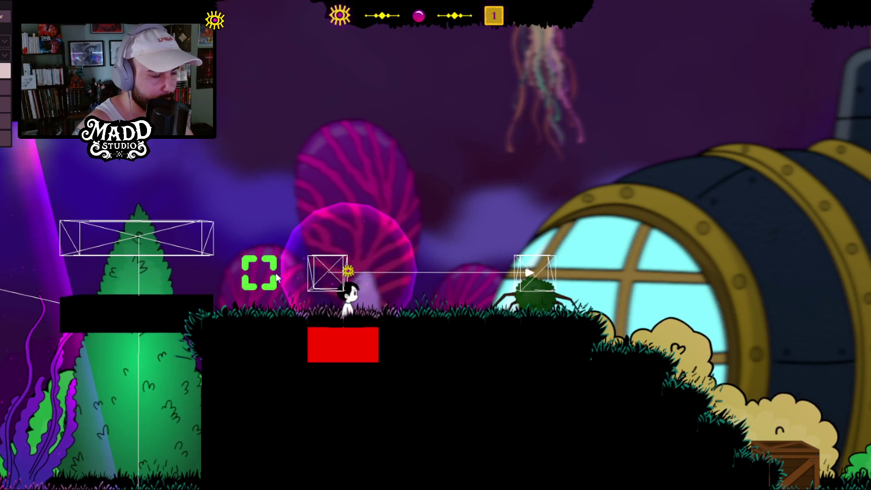
key(Left)
key(Left)
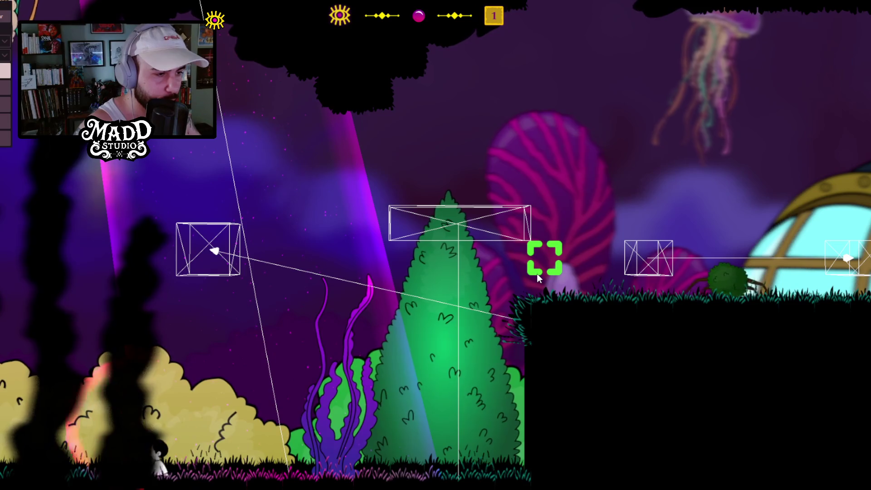
Step: Walk left to the cannons and seaweed, then back right to ride the black platform up
key(Left)
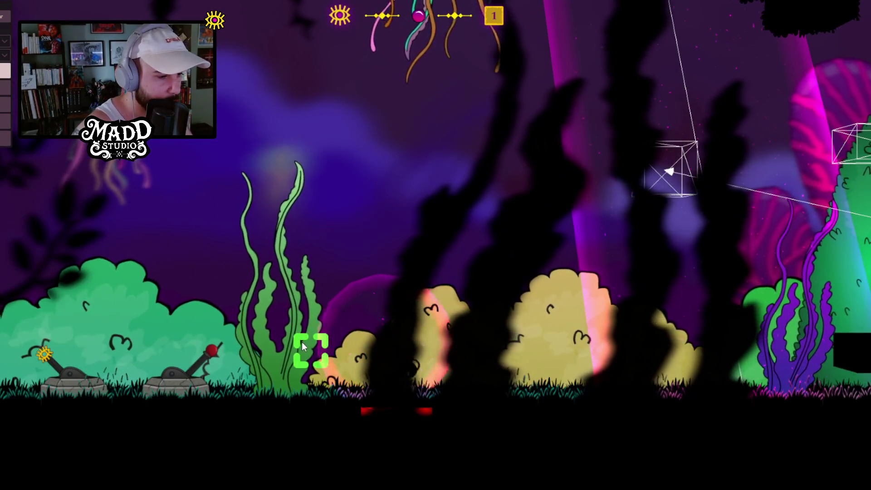
key(Left)
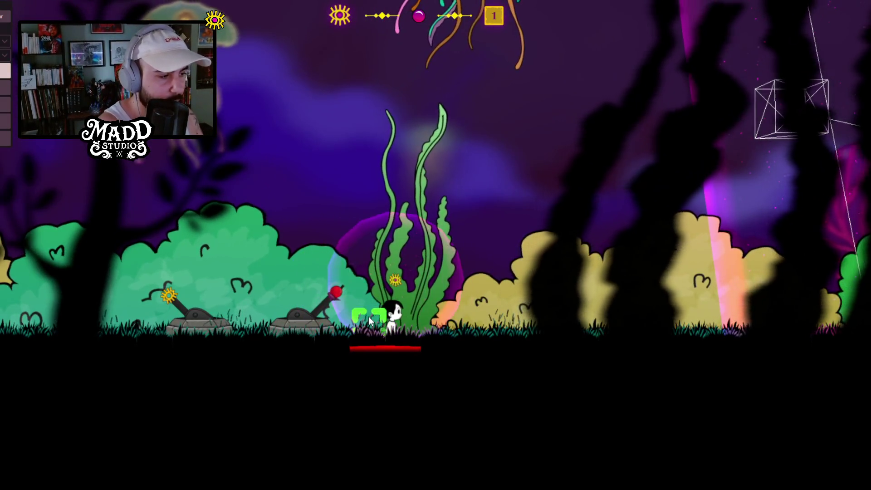
key(a)
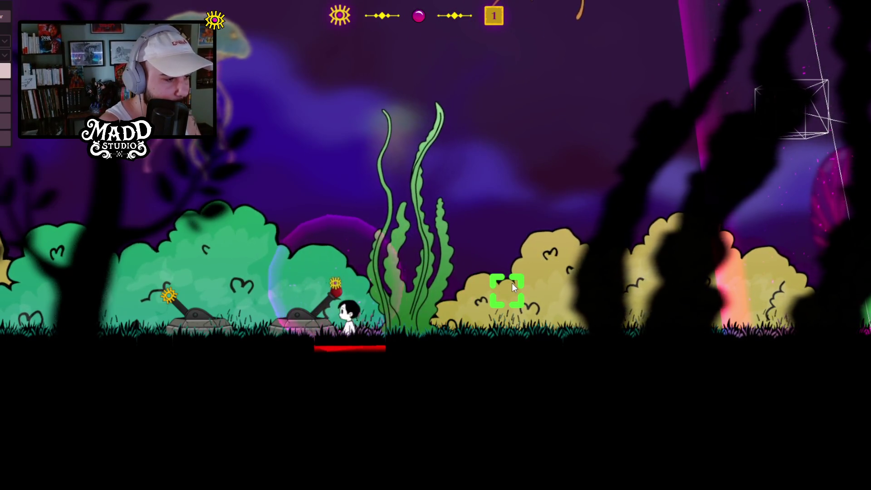
key(d)
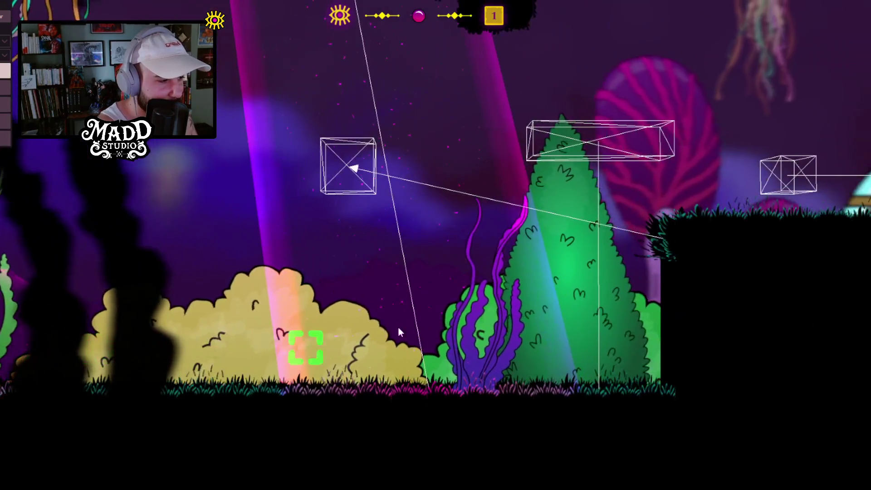
key(d)
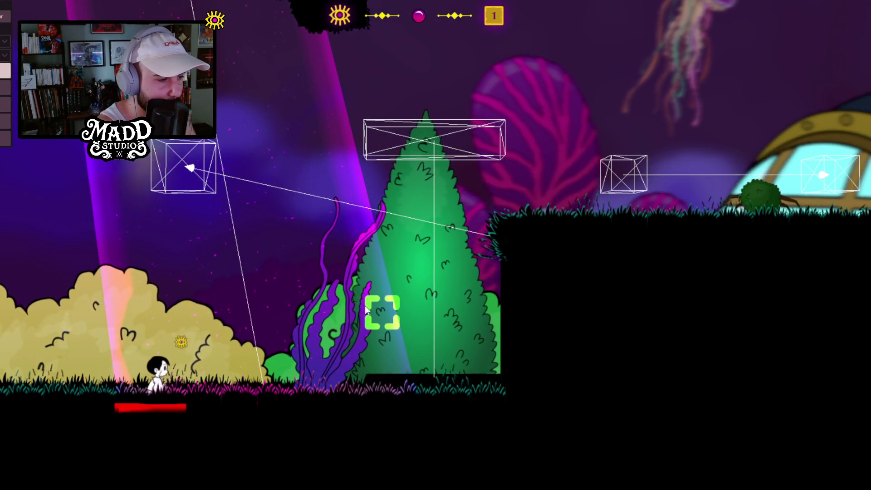
key(d)
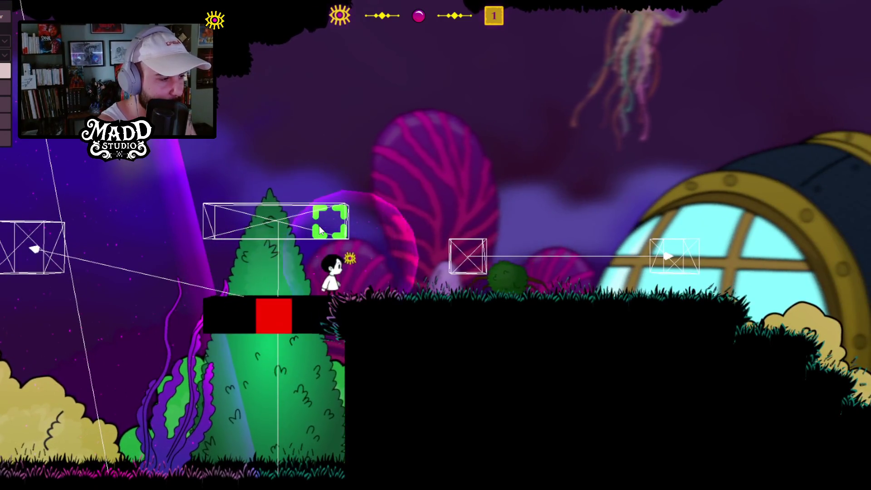
Step: Drop off the platform, pace near the tree, then return between the two turrets
key(a)
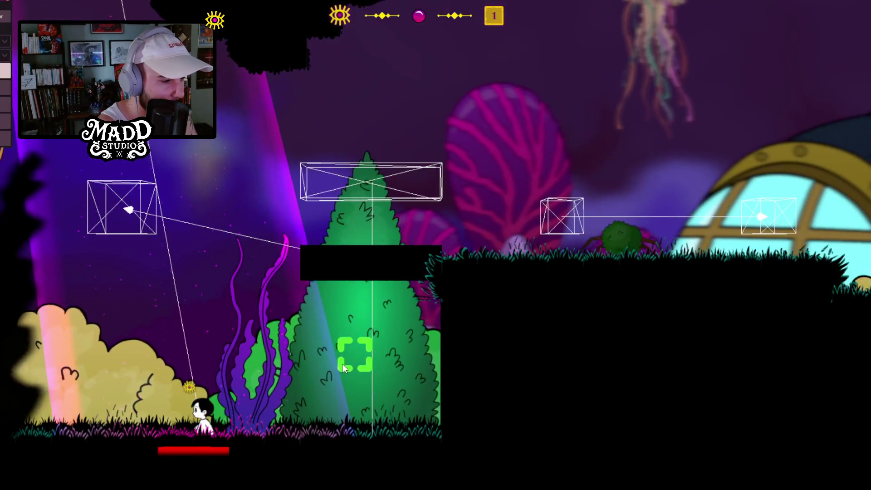
key(a)
key(d)
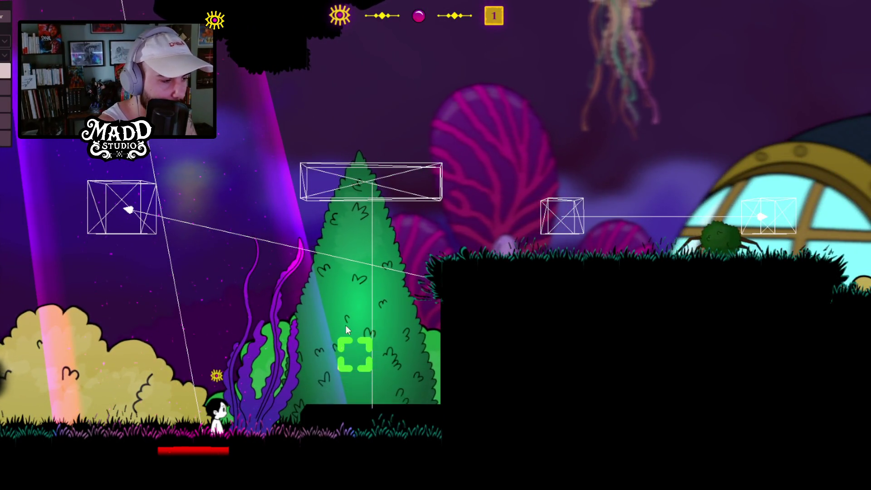
key(d)
key(a)
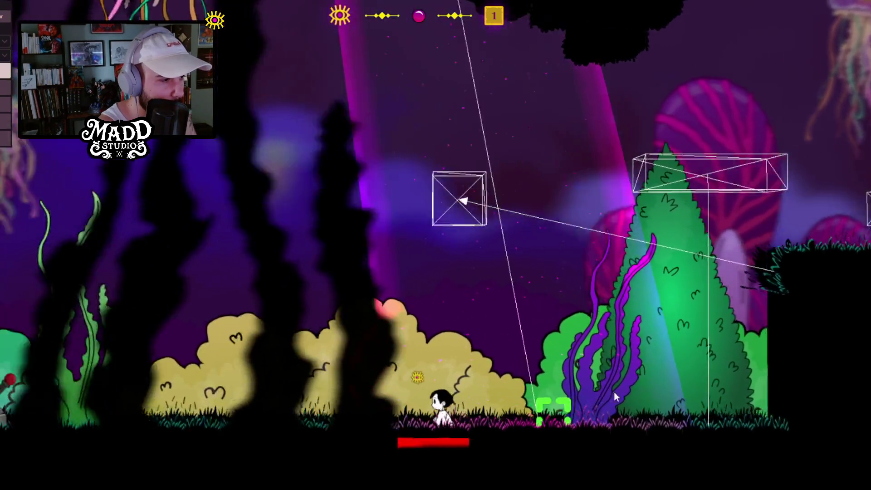
key(a)
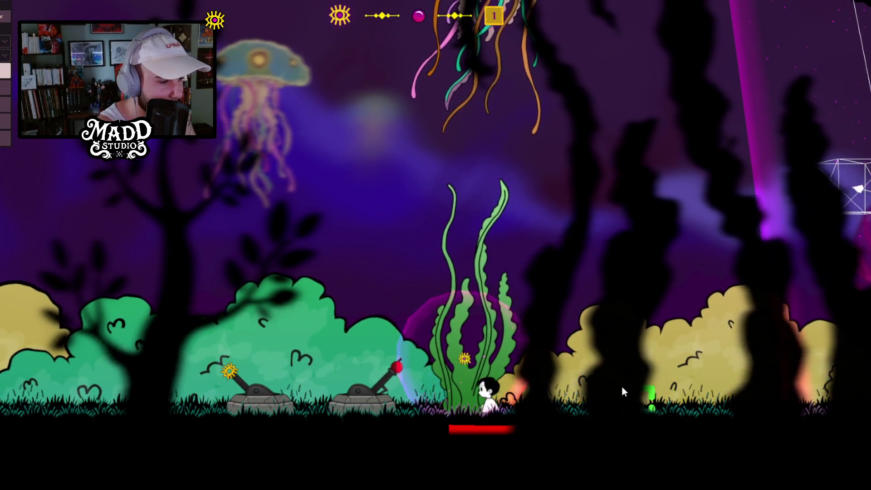
key(a)
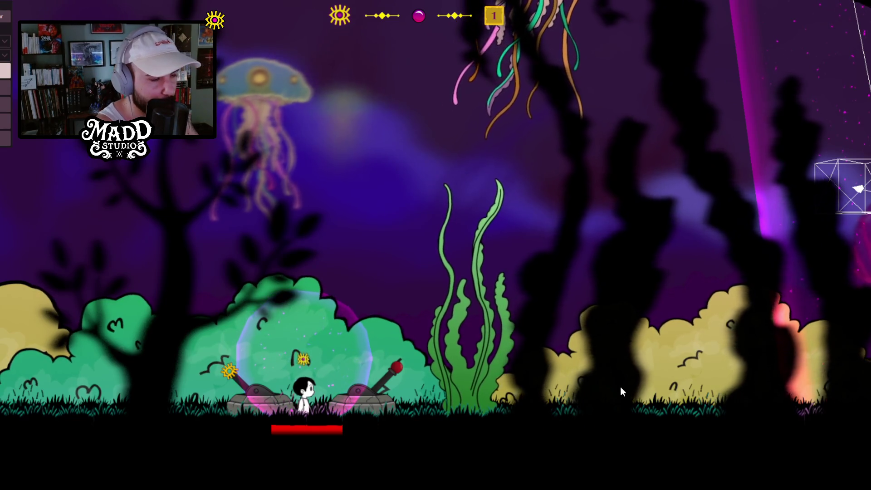
Step: Shuffle between the turrets on the lever, walk the raised platform, and return beside the cannons
key(d)
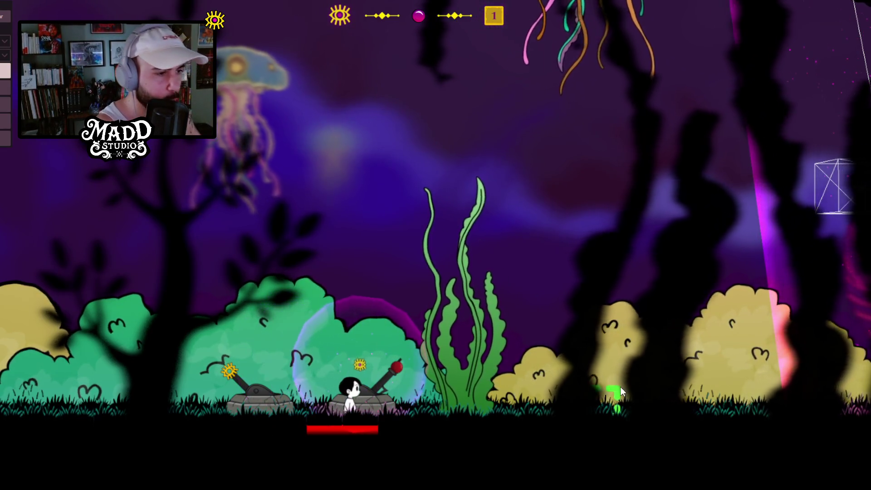
key(a)
key(d)
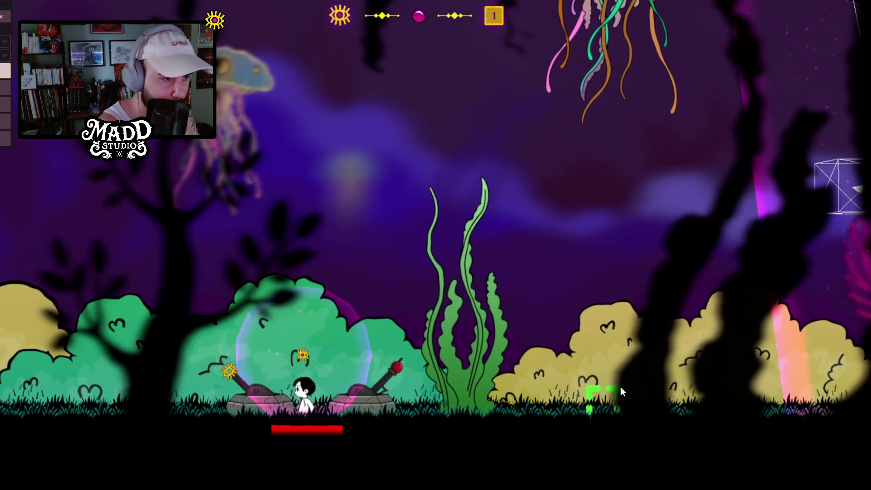
key(d)
key(d)
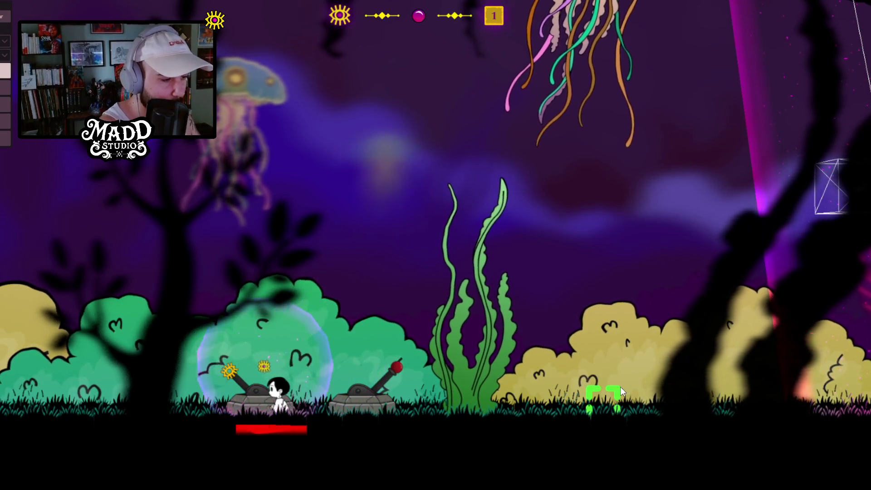
key(a)
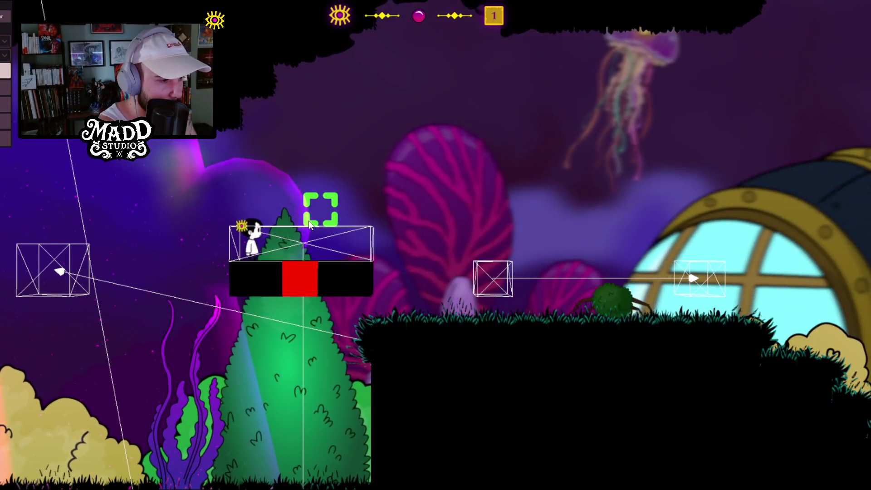
key(d)
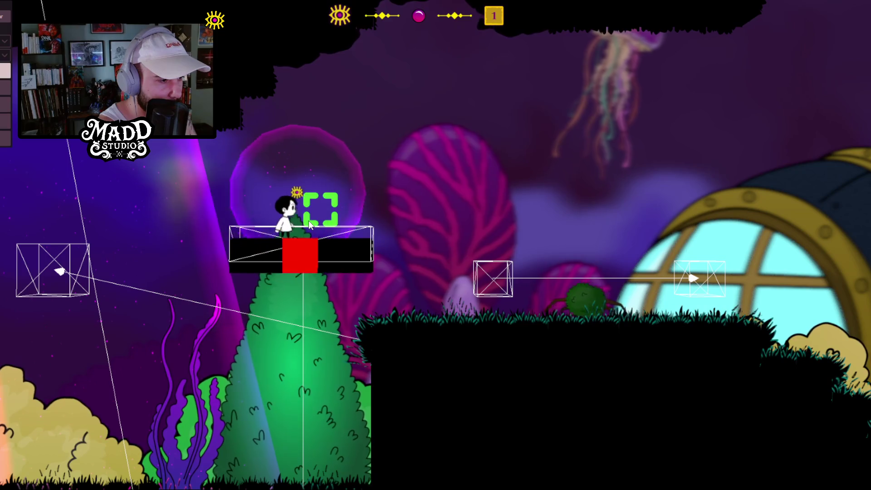
key(a)
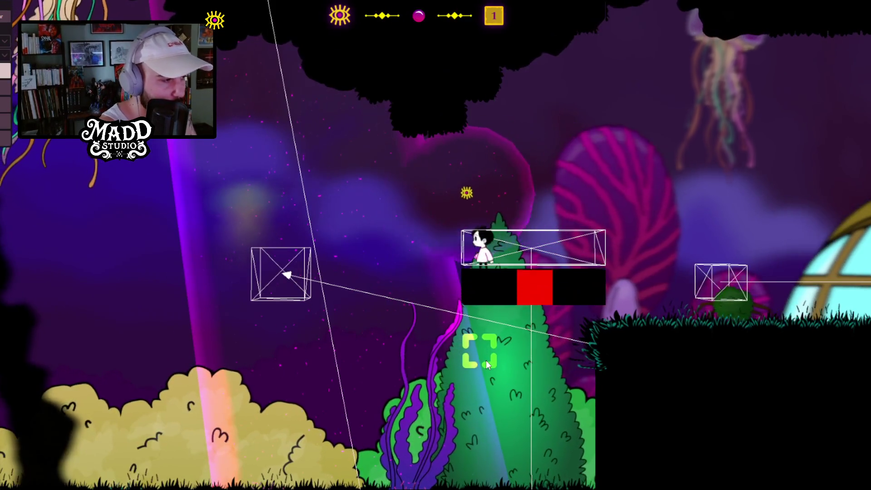
key(a)
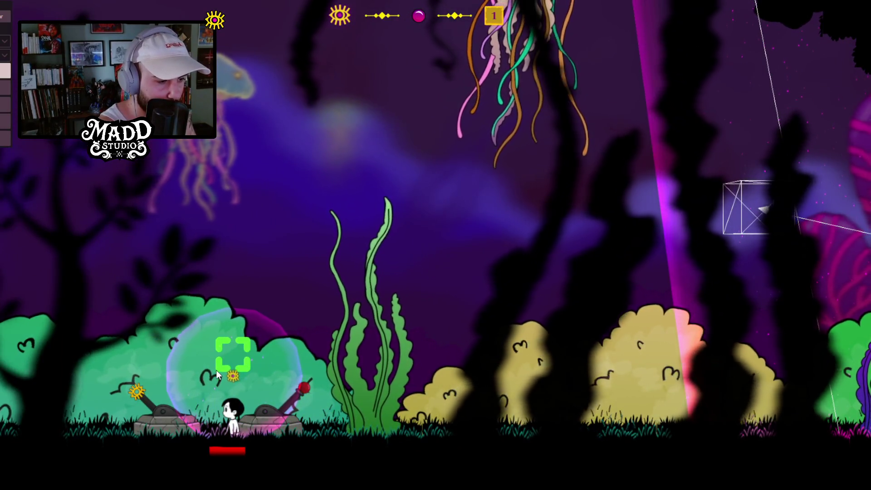
key(a)
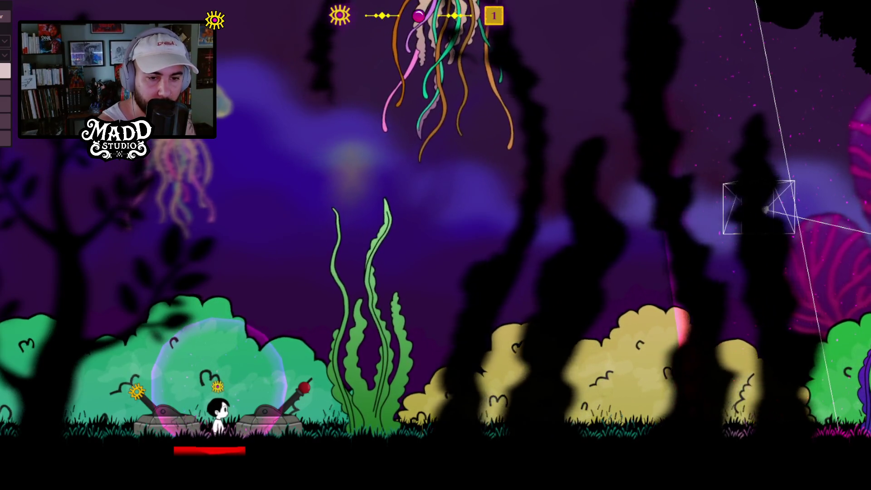
Step: Warp the character near the tree elevator and pace until the black platform rises
click(473, 331)
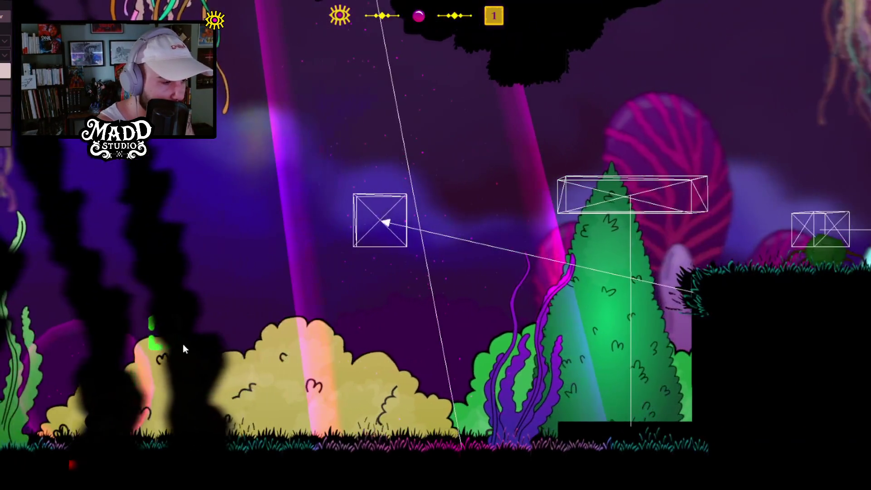
key(d)
key(a)
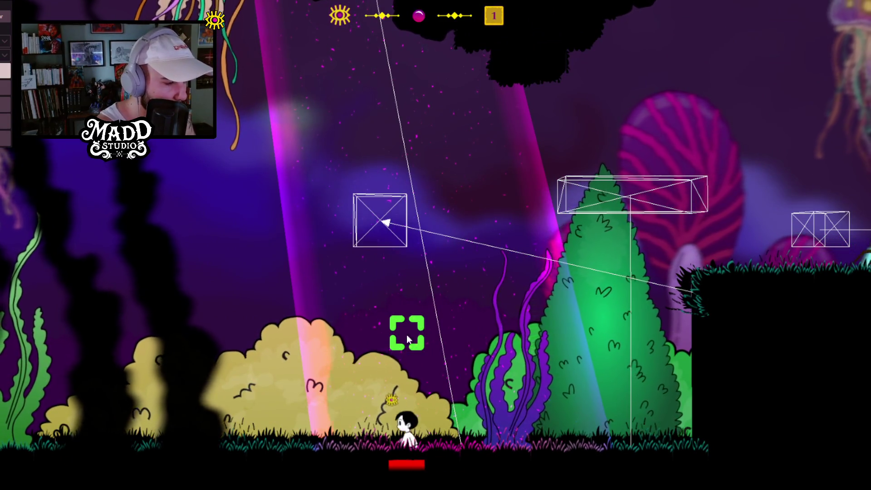
key(d)
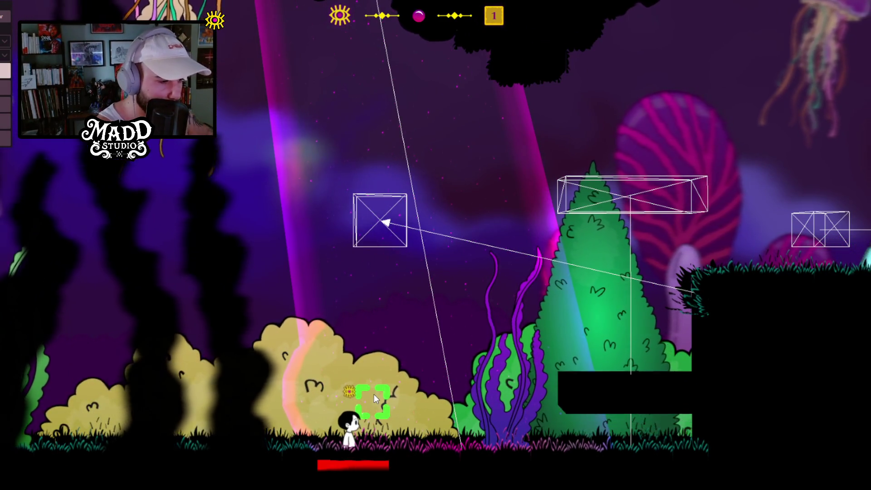
Step: Jump onto the raised platform, then leap back and forth over the crate to push it right
key(d)
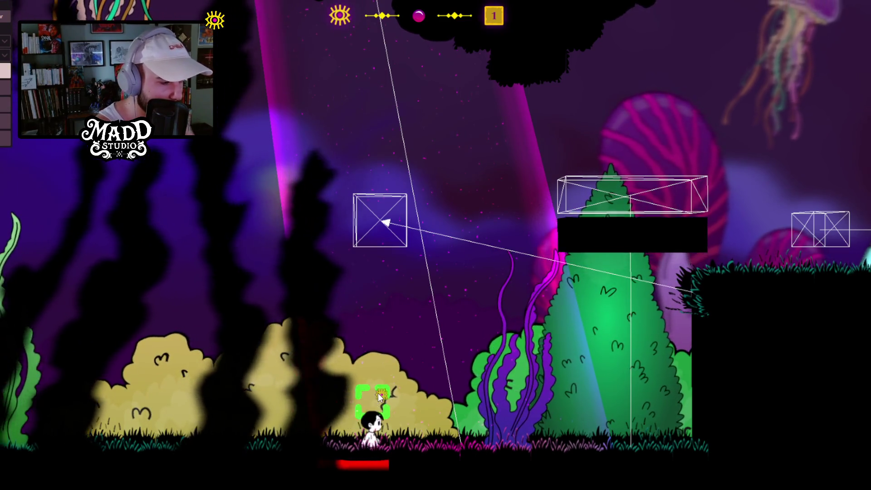
click(574, 123)
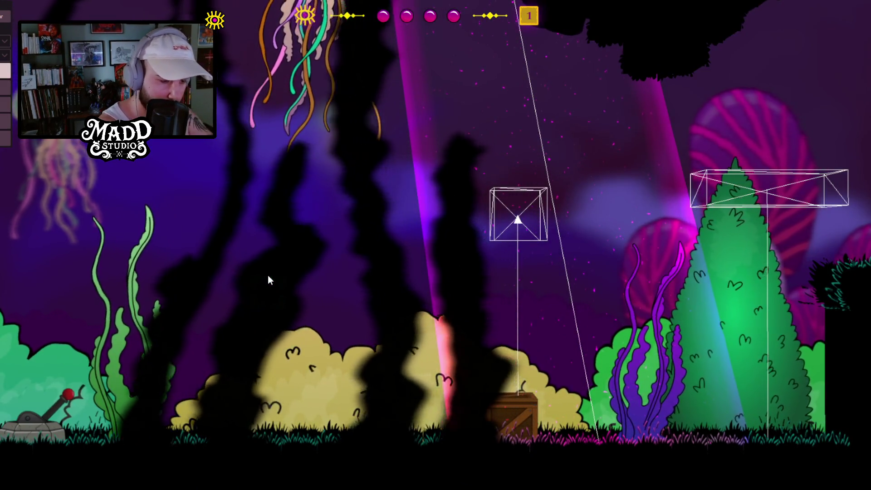
key(d)
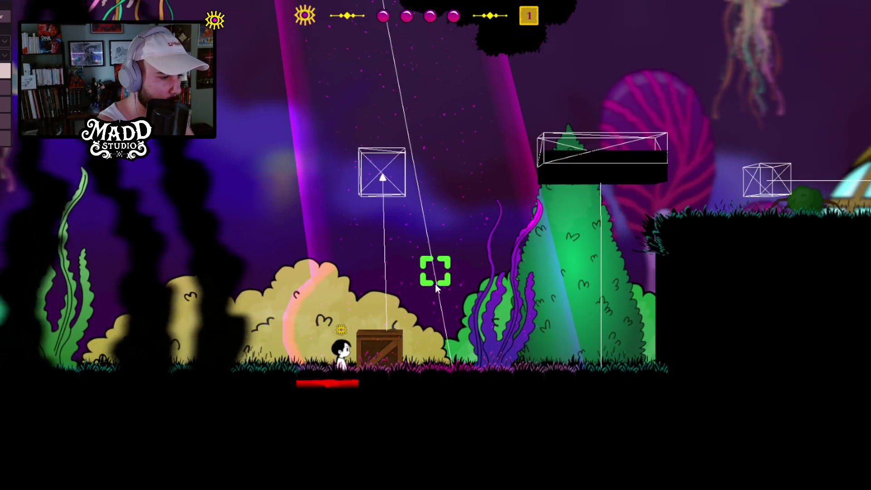
key(d)
key(space)
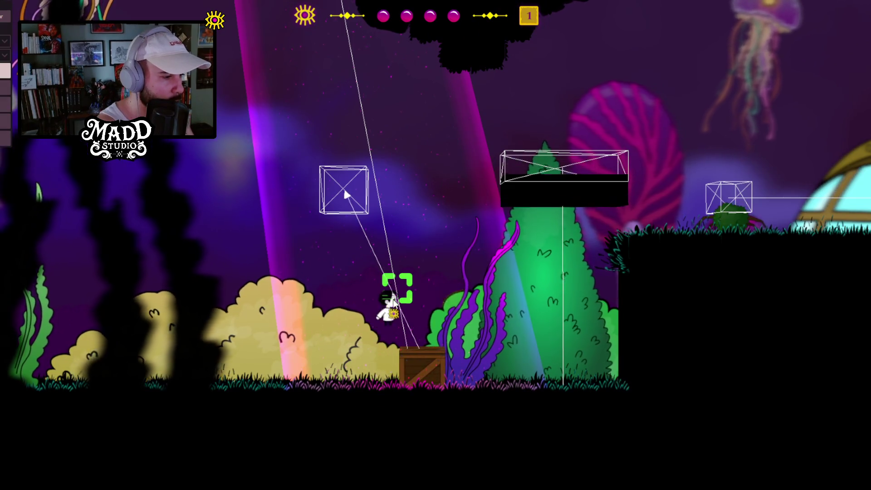
key(a)
key(space)
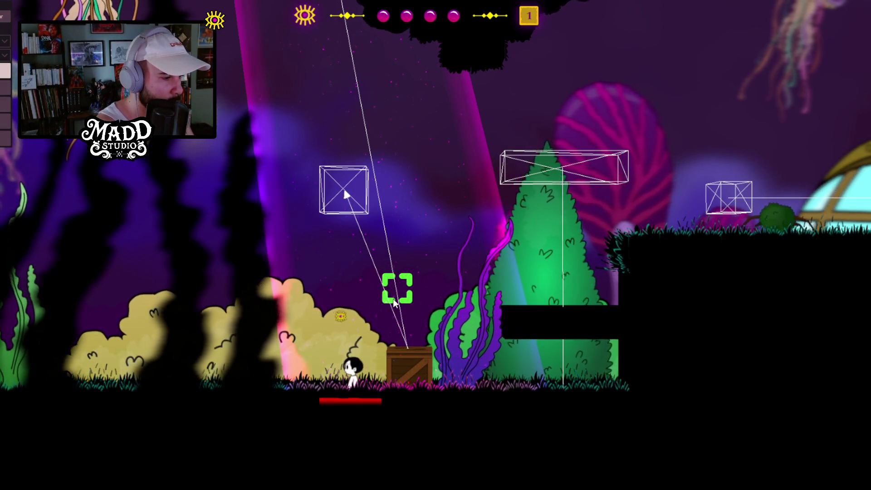
key(d)
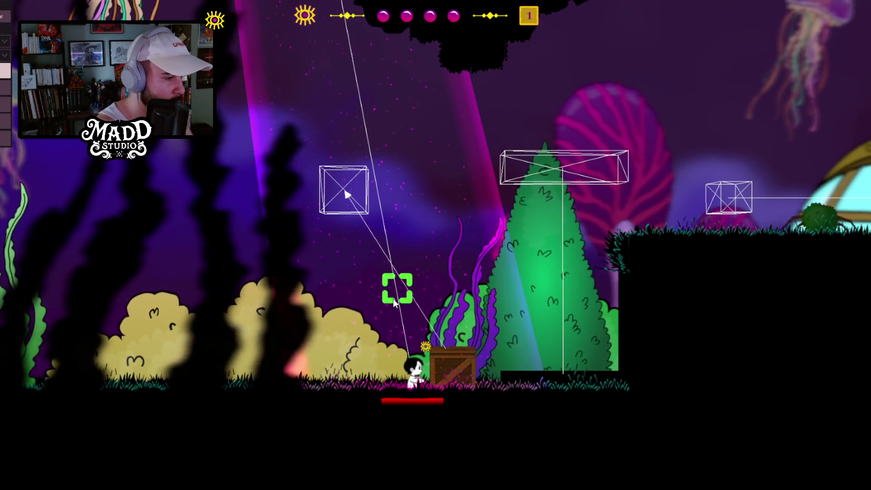
key(d)
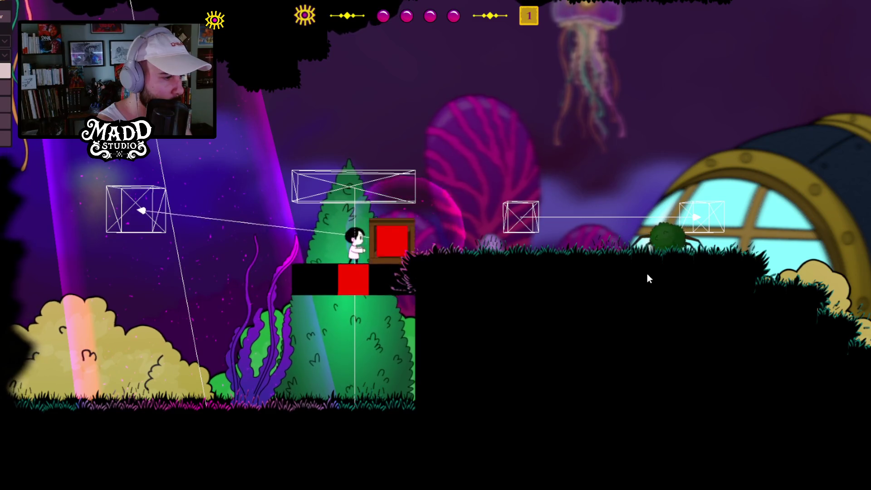
Step: Ride the rising platform onto the upper ground and push the crate right along it
key(d)
key(a)
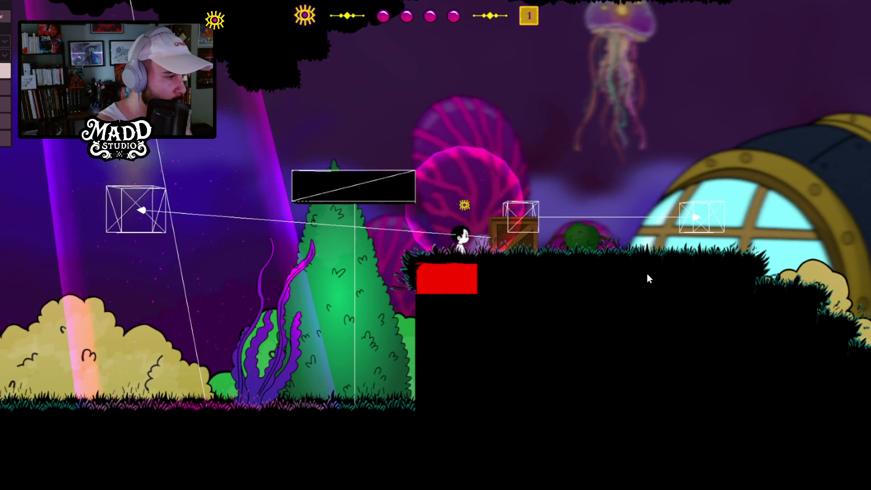
key(a)
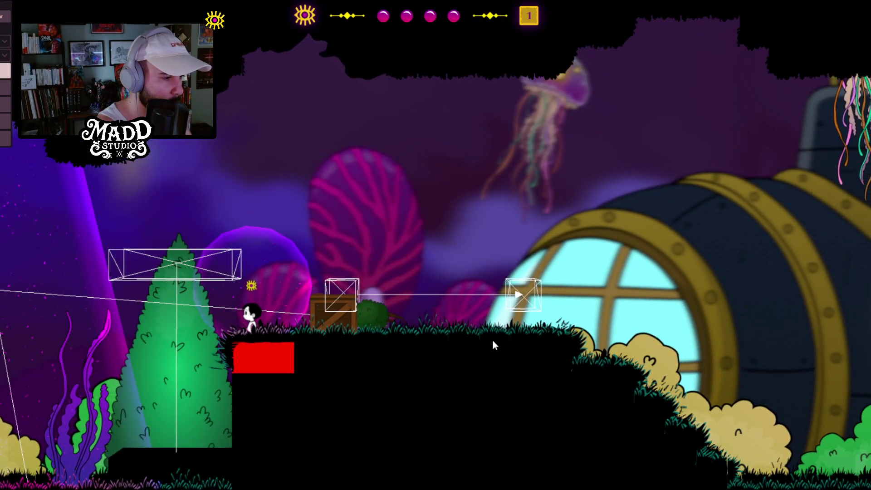
key(d)
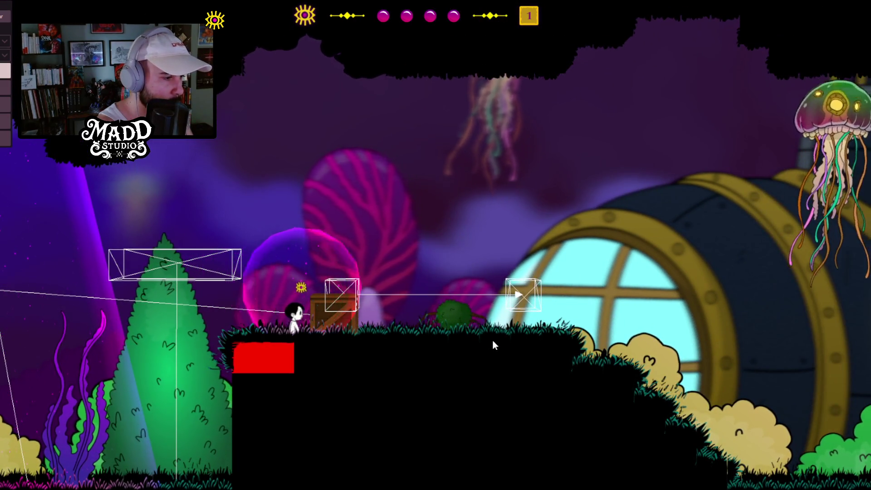
key(d)
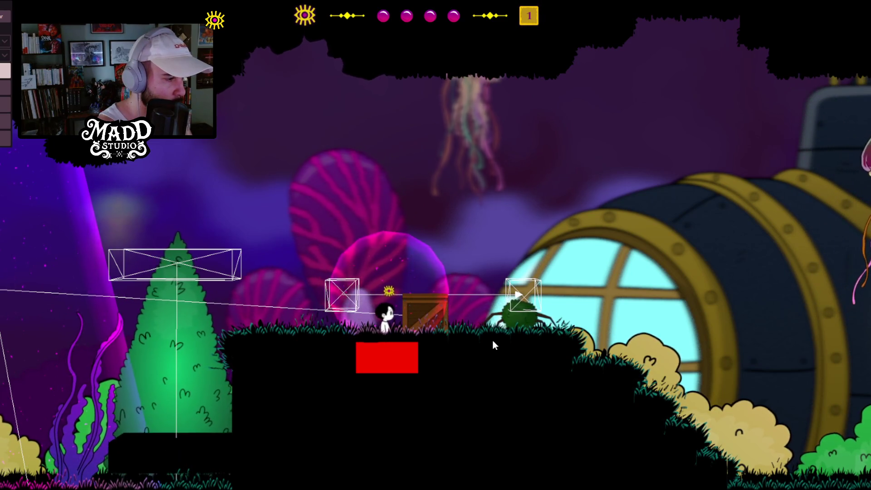
key(a)
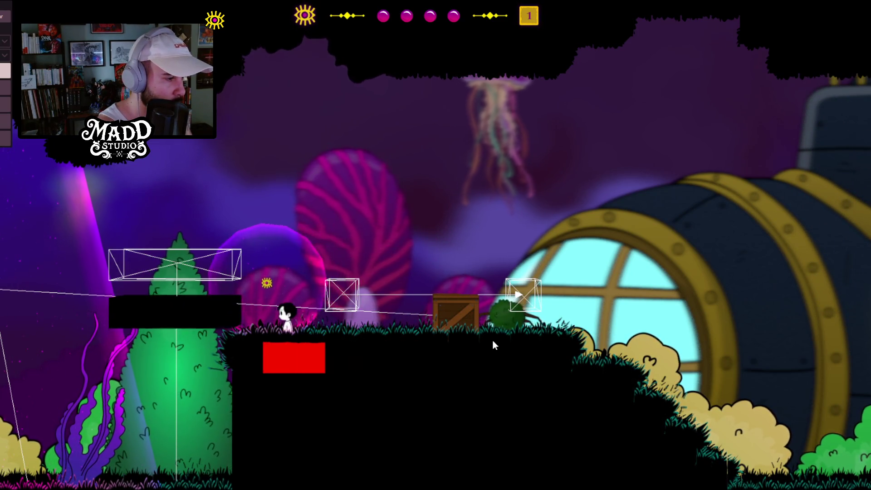
Step: Jump and float up in a bubble with the eye charge, then land beside the crate
key(d)
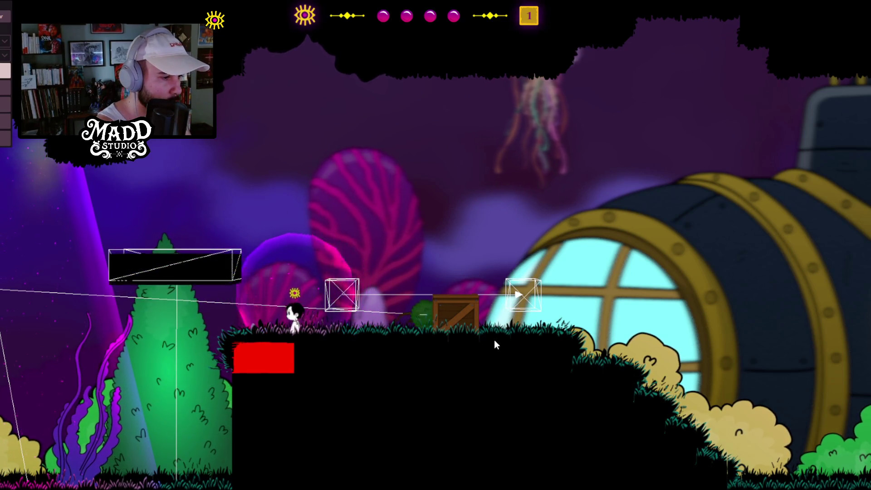
key(space)
key(e)
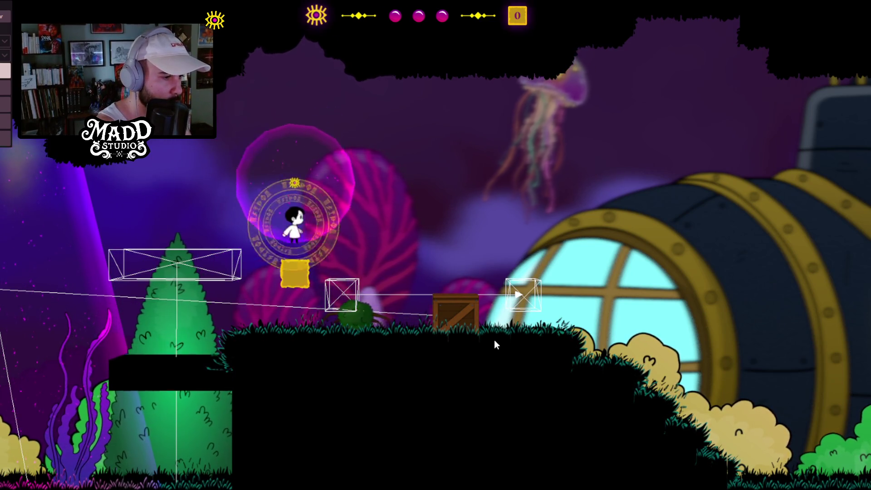
click(353, 286)
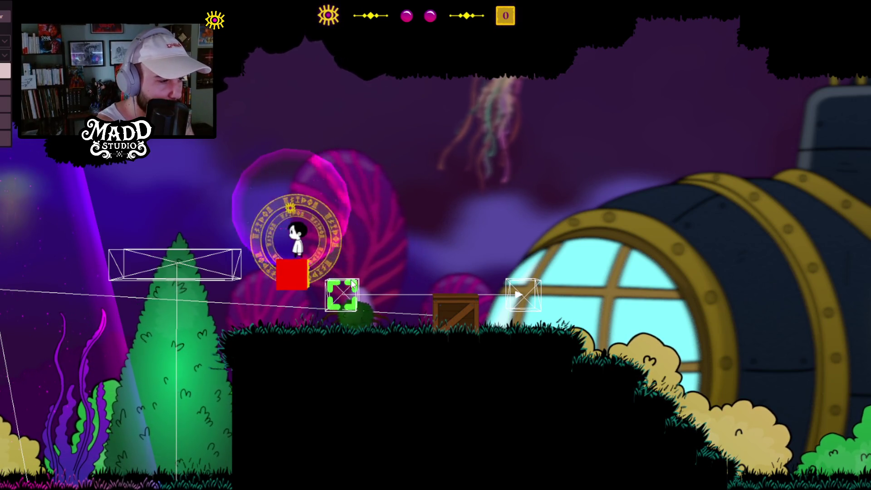
click(359, 307)
Step: Push the crate right to the submarine, then jump back and pull it left to climb on
key(d)
key(d)
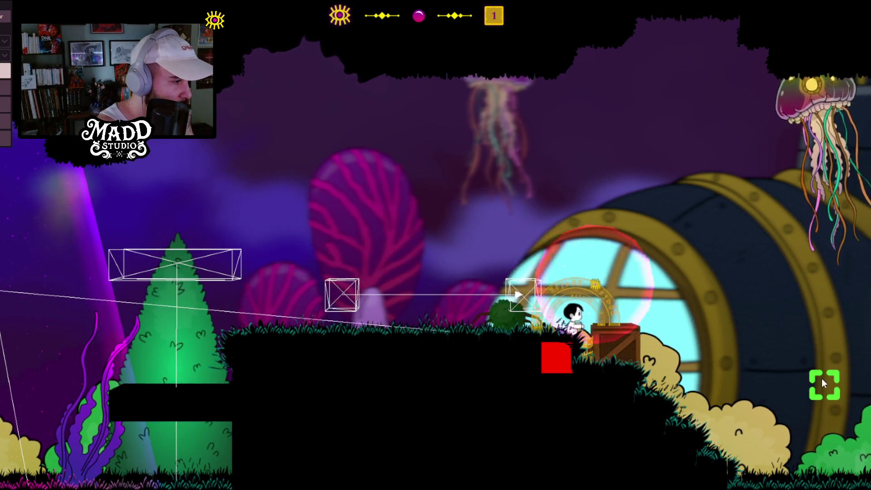
key(d)
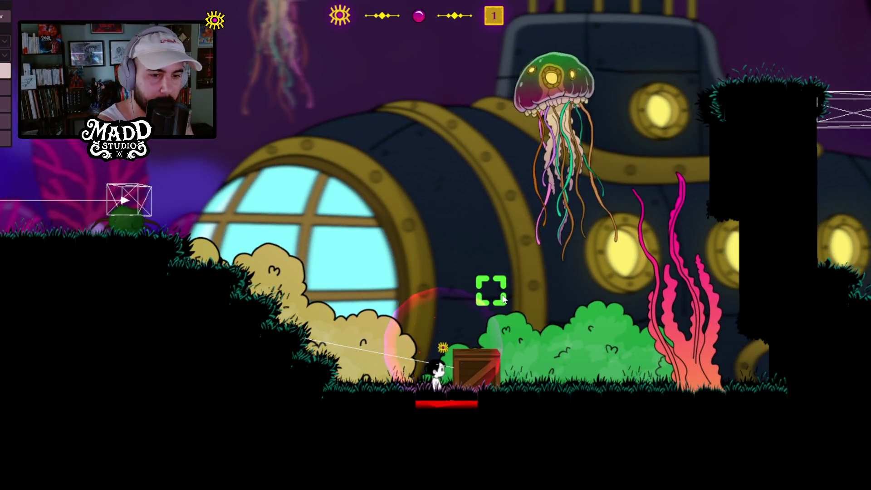
key(d)
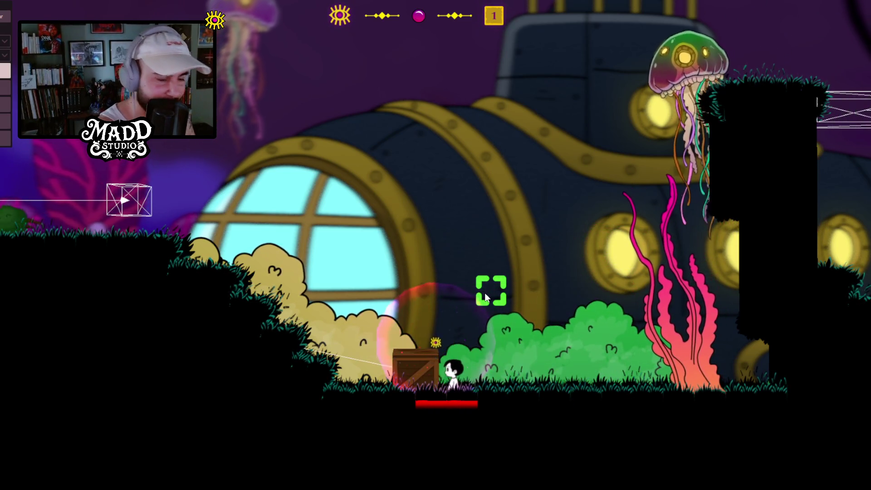
key(a)
key(space)
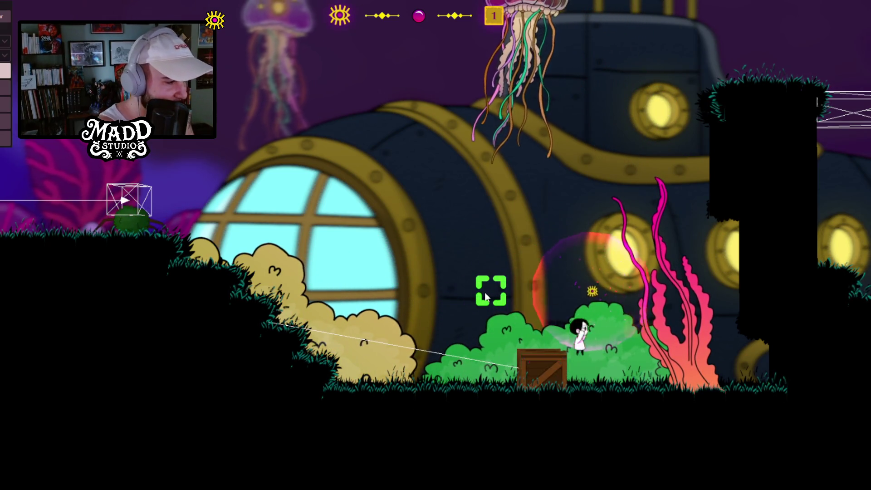
key(a)
key(space)
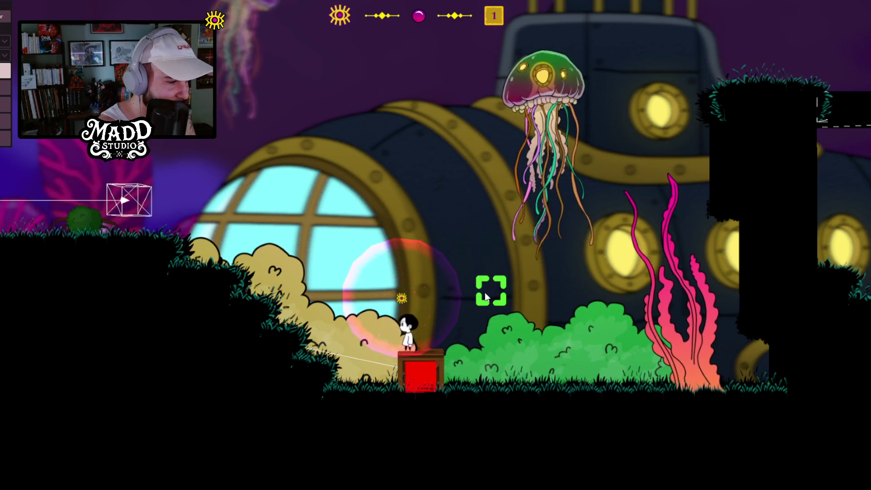
Step: Hop off and on the crate, push it toward the bushes, then jump and float onto the pillar
key(d)
key(a)
key(space)
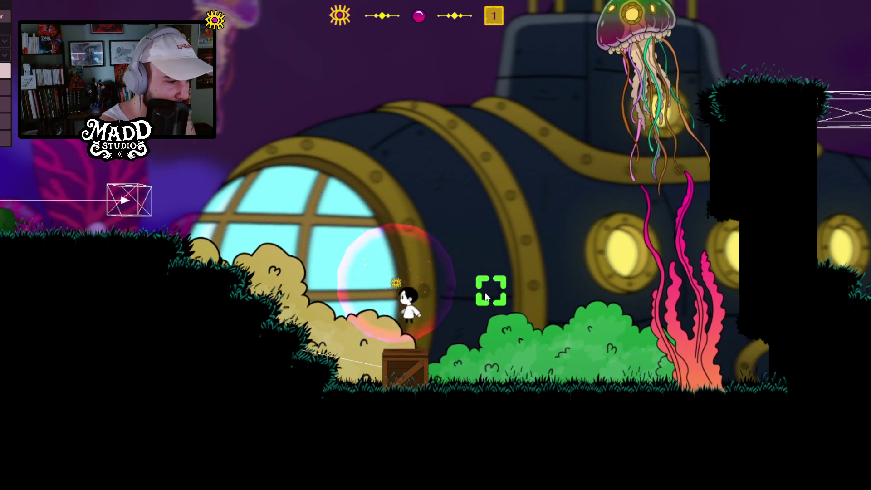
key(a)
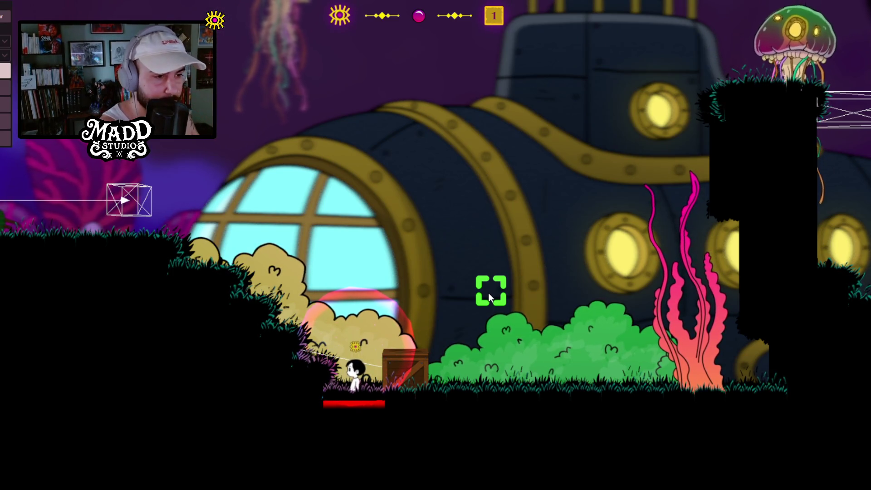
key(d)
key(d)
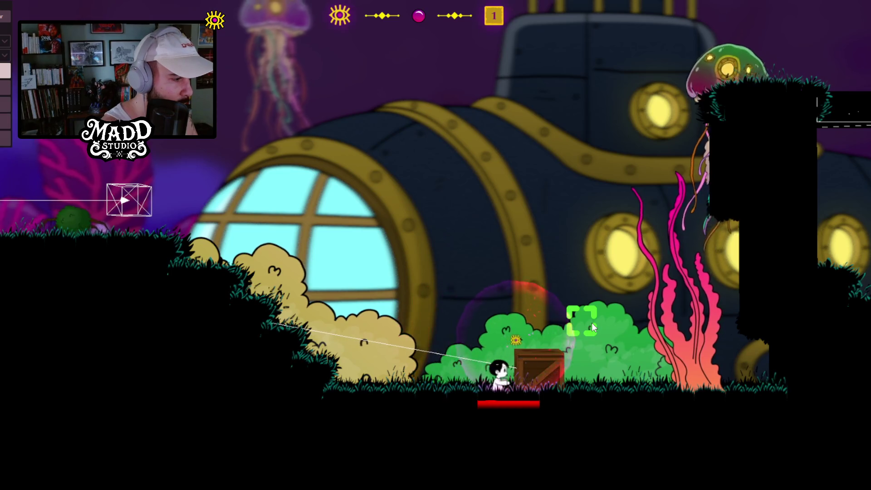
key(a)
key(space)
Step: Land atop the pillar, drop off its right side, and run past the jellyfish and propeller
key(d)
key(space)
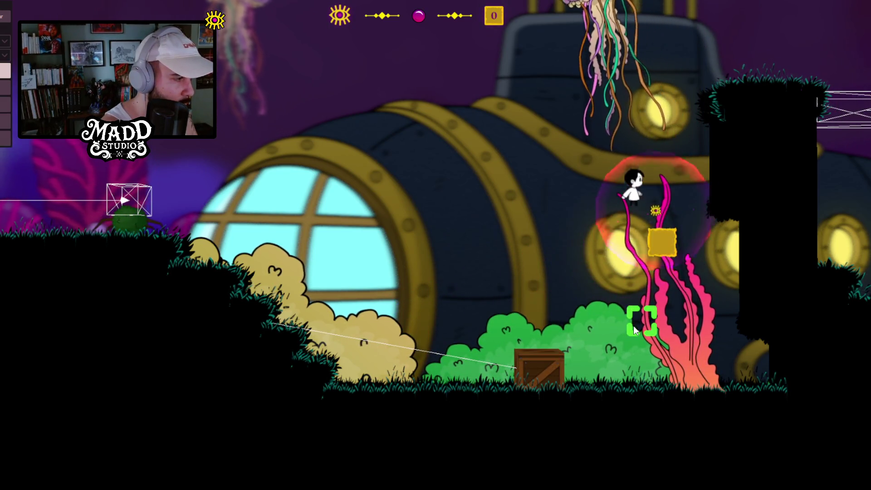
key(d)
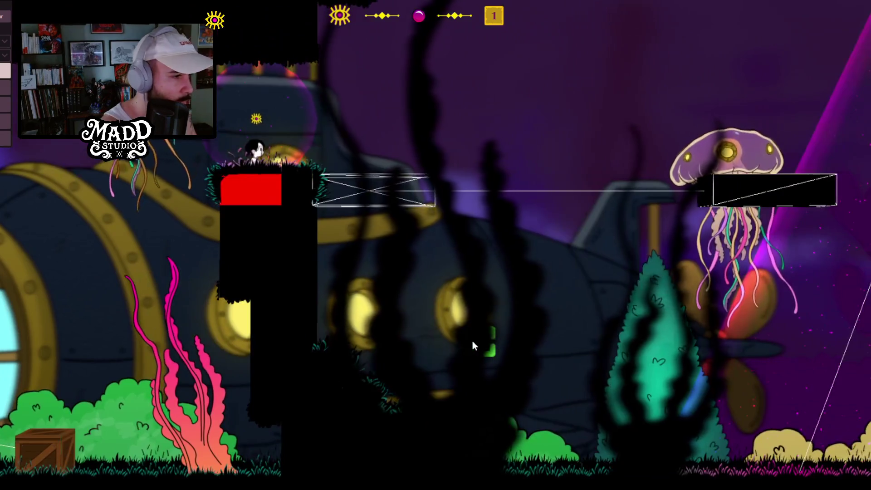
key(d)
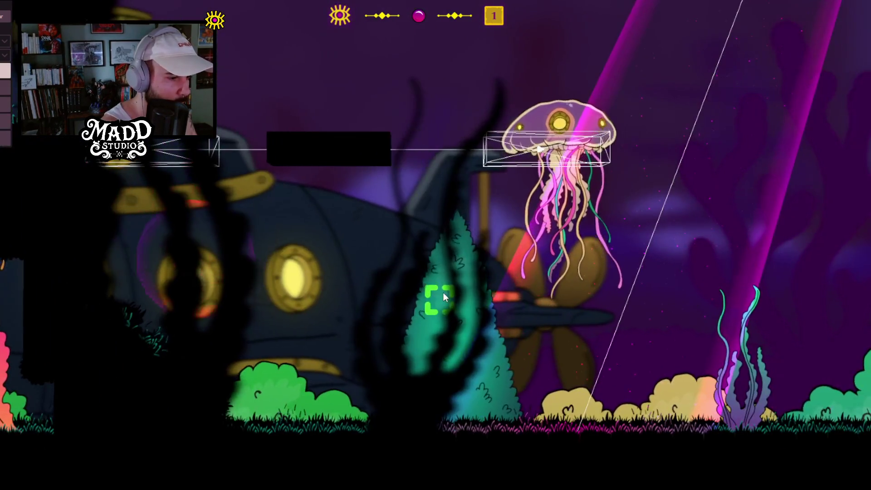
key(d)
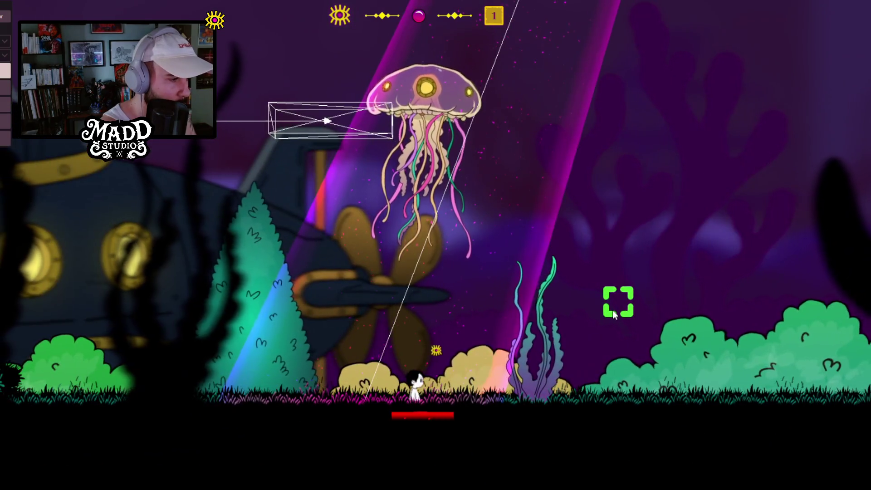
key(d)
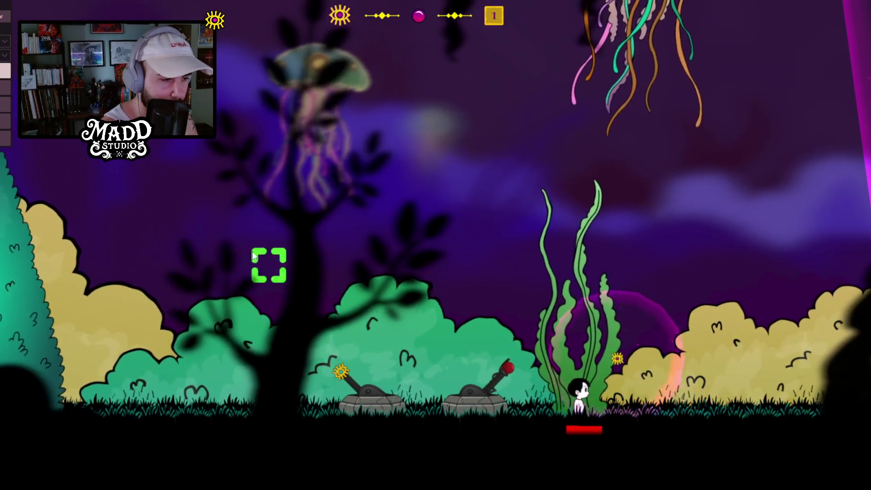
Step: Leap to the seaweed spot and walk back and forth around the cannon turrets
click(141, 244)
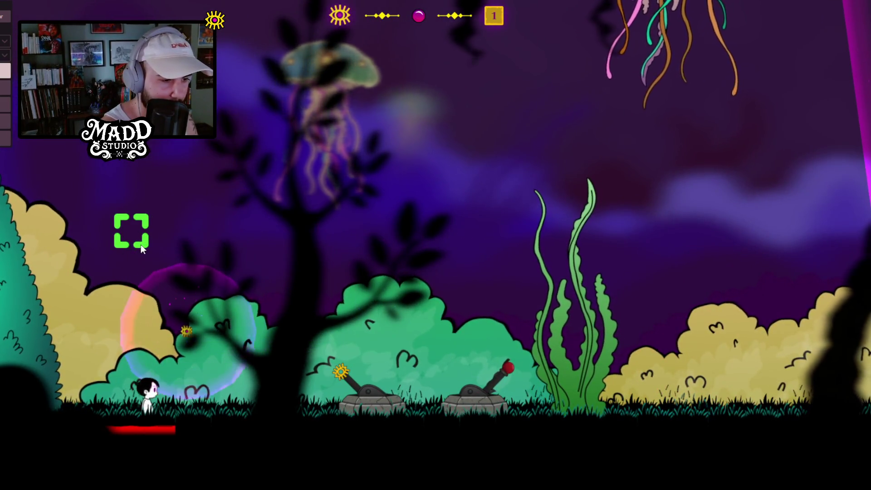
key(d)
key(d)
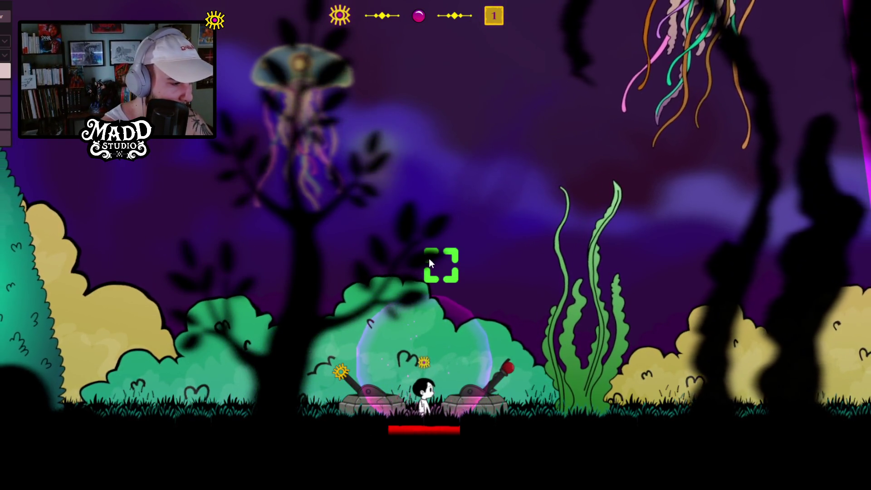
key(a)
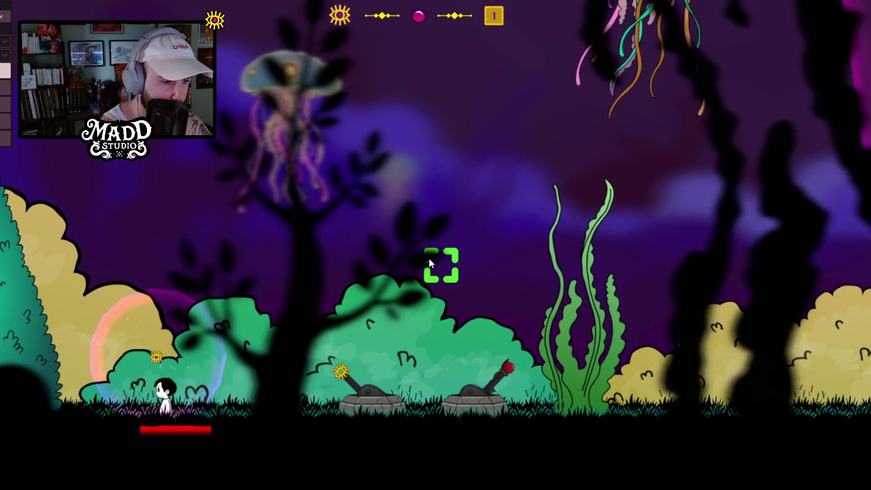
key(d)
key(d)
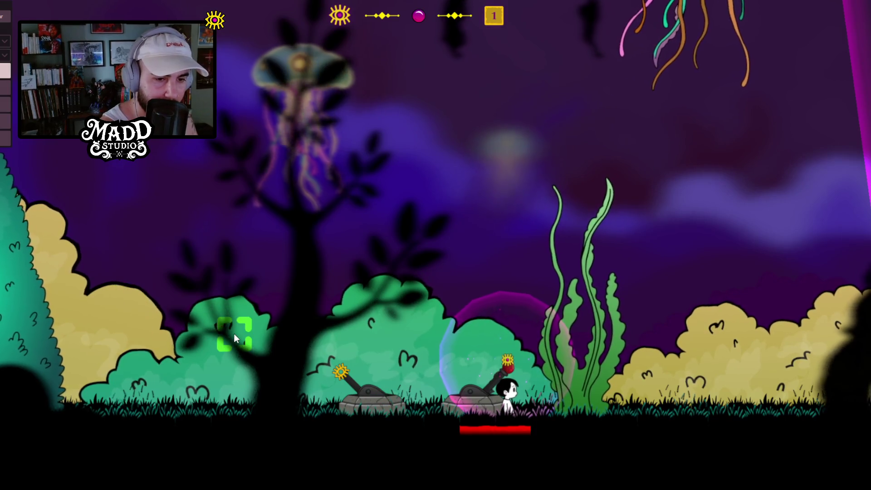
Step: Leap onto the bush by the turrets, run right, and launch up onto the black platform
click(199, 320)
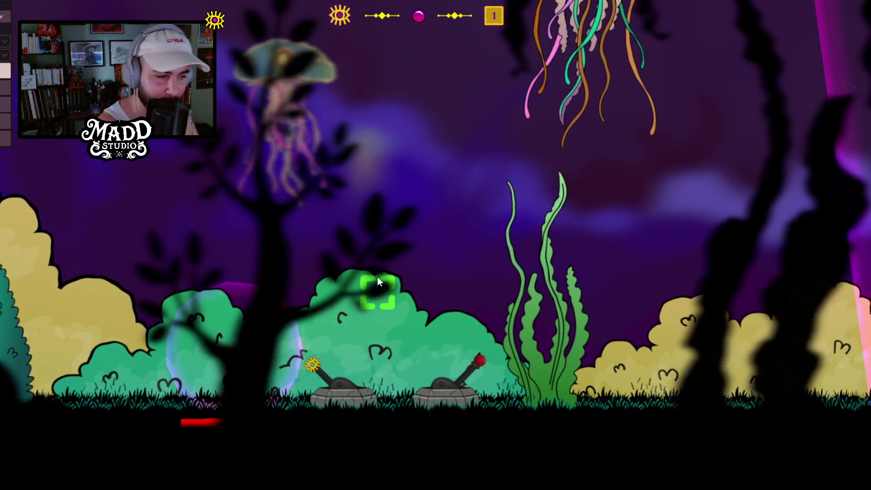
key(d)
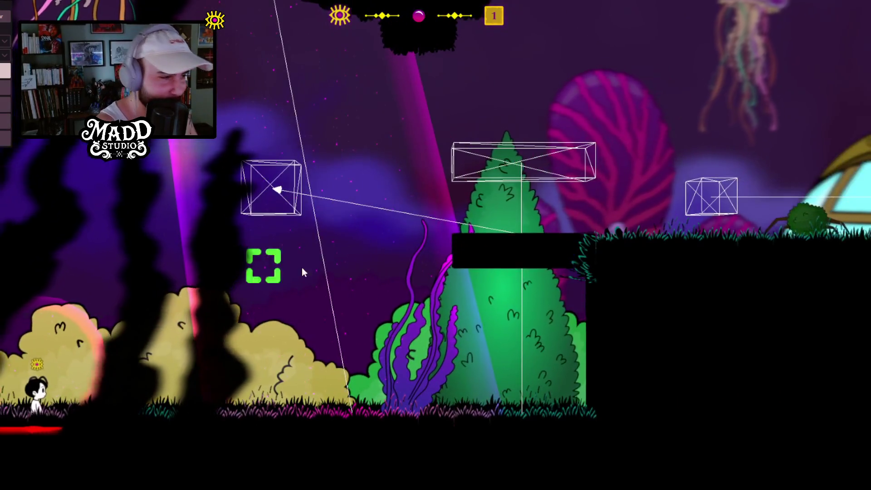
click(486, 89)
Step: Drop to the lower ground by the submarine, walk left, and climb onto and off the crate
key(d)
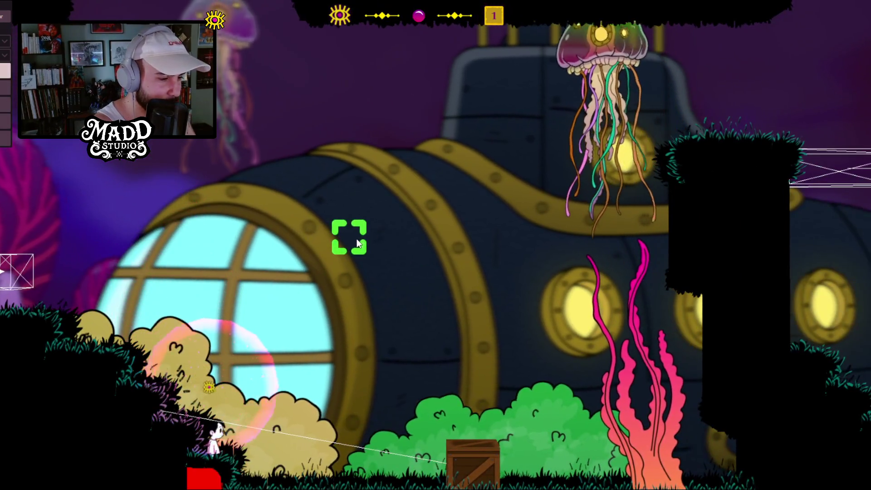
key(d)
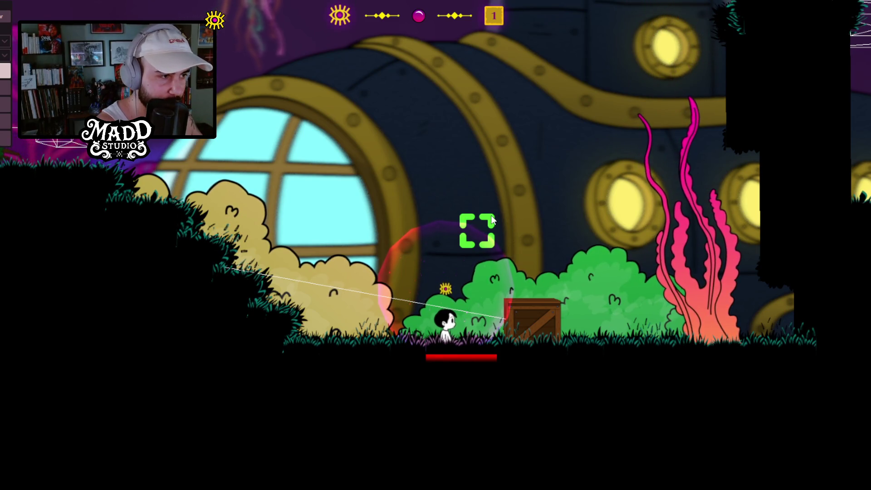
key(a)
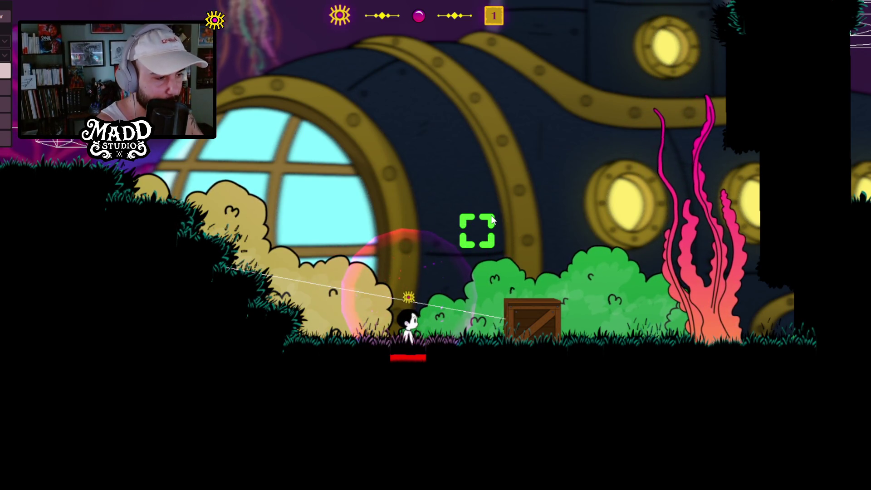
key(a)
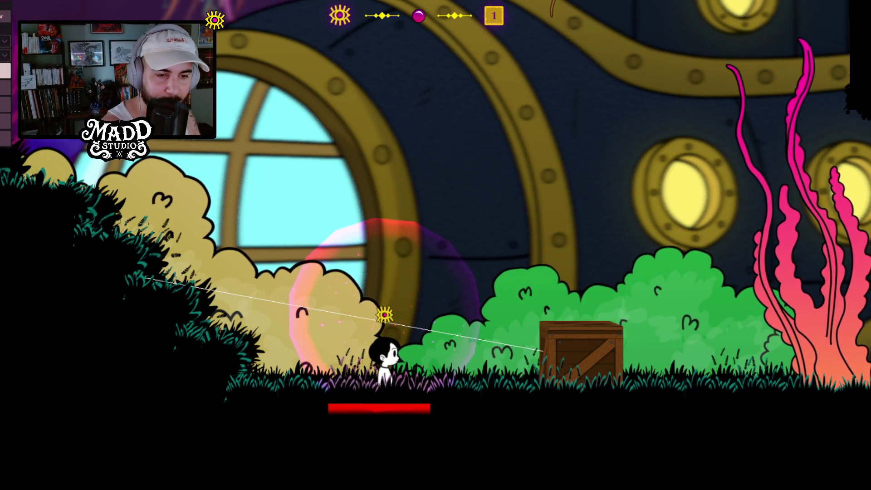
click(601, 211)
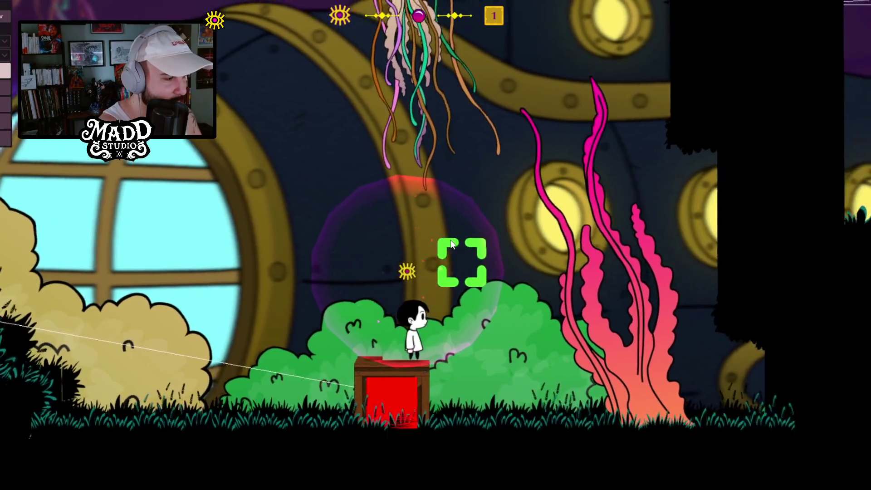
key(a)
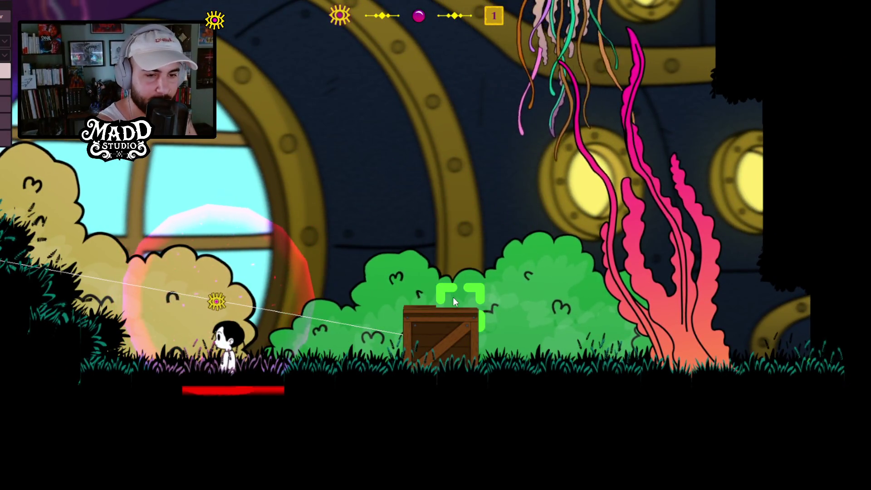
Step: Repeatedly hop onto the crate and jump back and forth over it
key(d)
key(space)
key(a)
key(a)
key(space)
key(d)
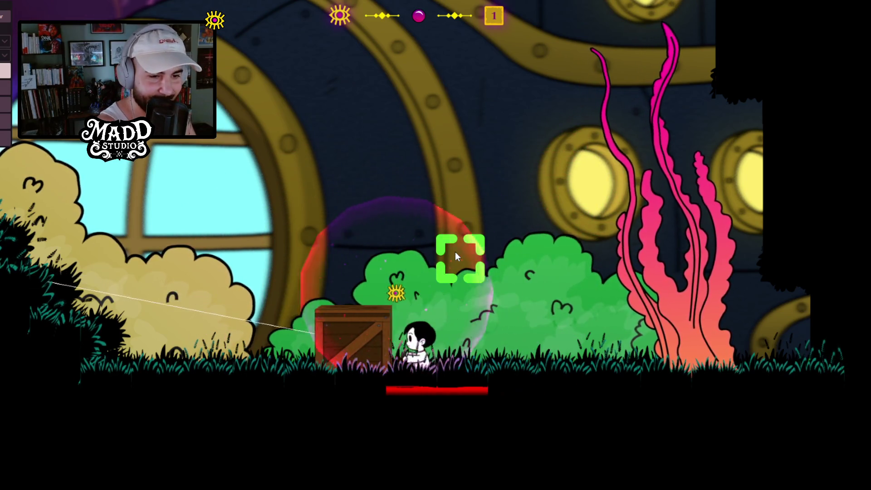
key(a)
key(space)
key(d)
key(space)
key(space)
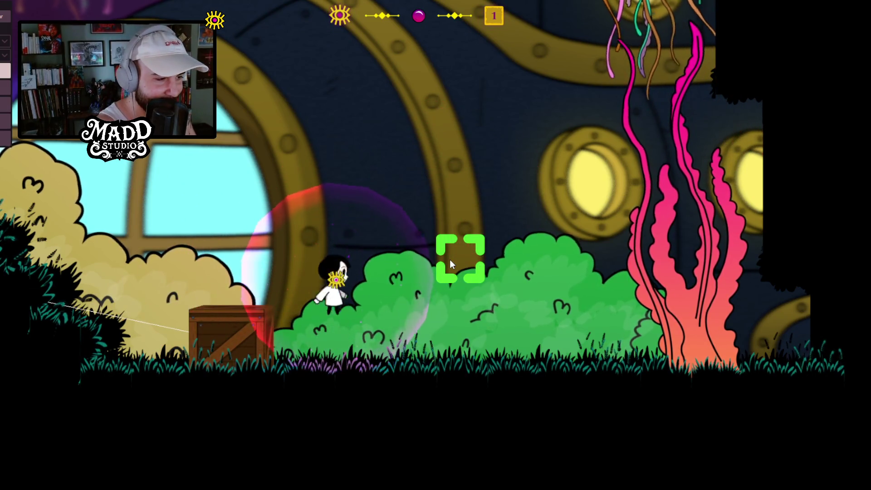
key(a)
key(space)
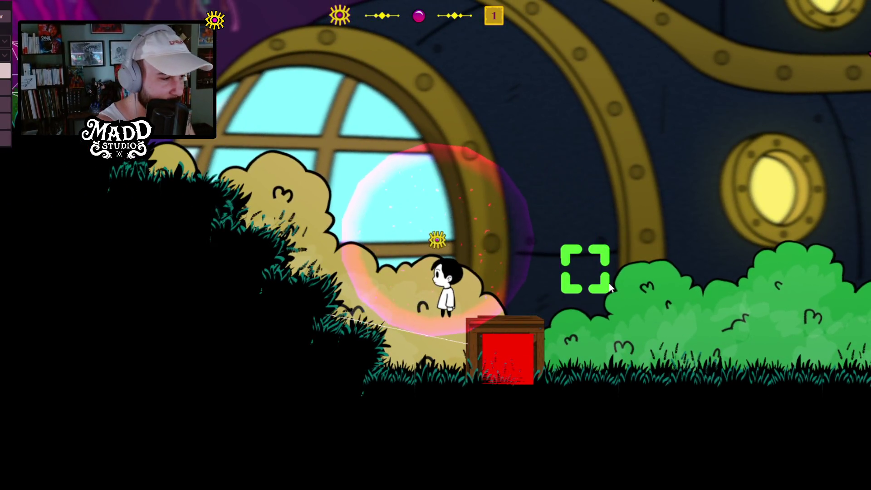
Step: Push the crate further right, jump on top, then step back down to the ground
key(d)
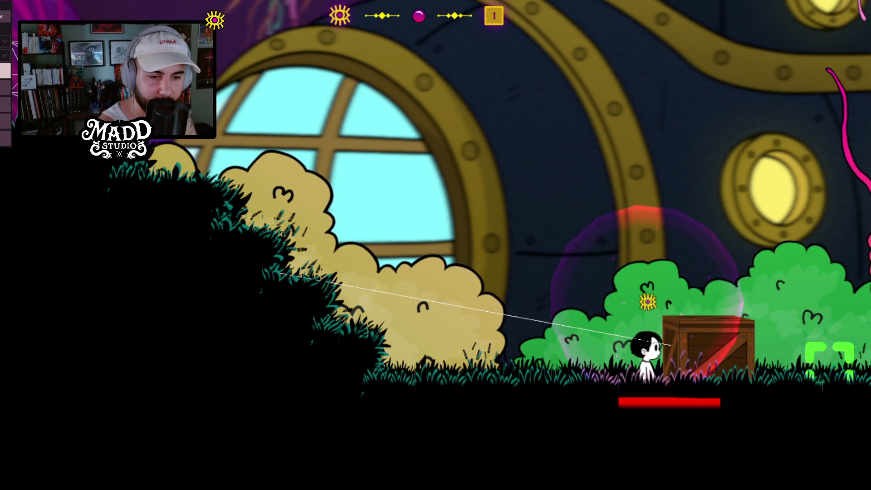
key(space)
key(d)
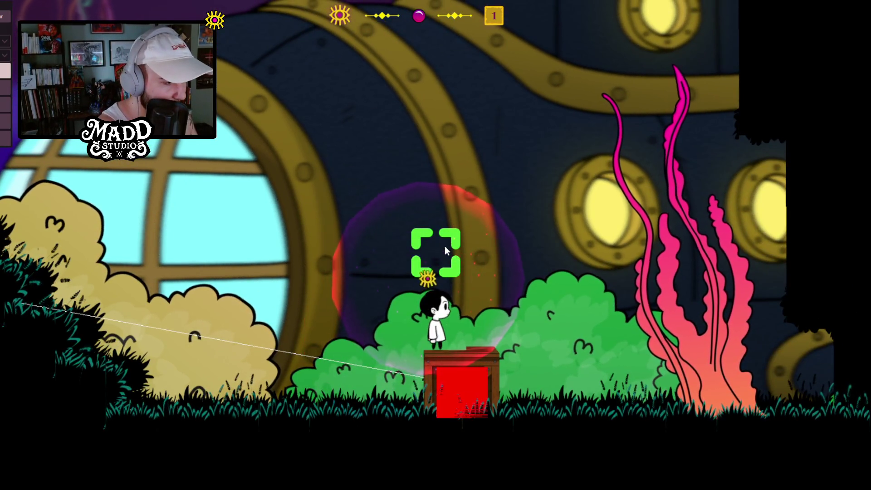
key(a)
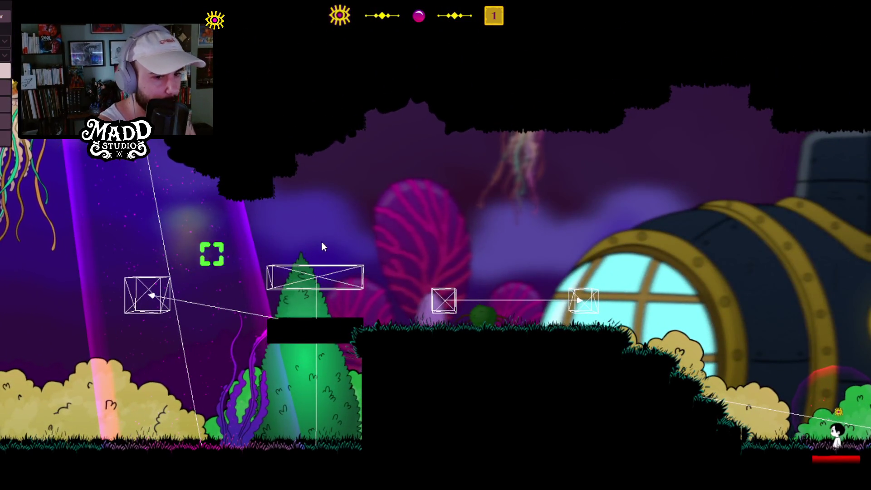
Step: Board the red-block elevator, lower it, ride it up to the tree ledge, then step left
click(299, 205)
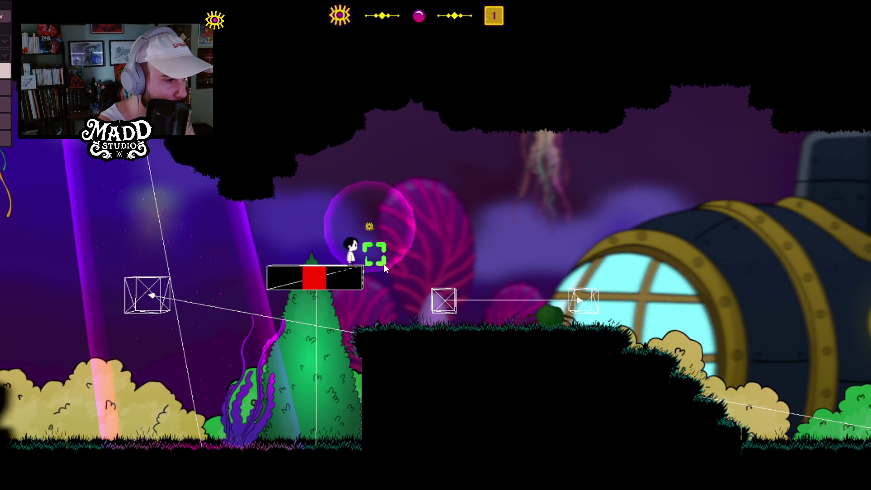
click(384, 266)
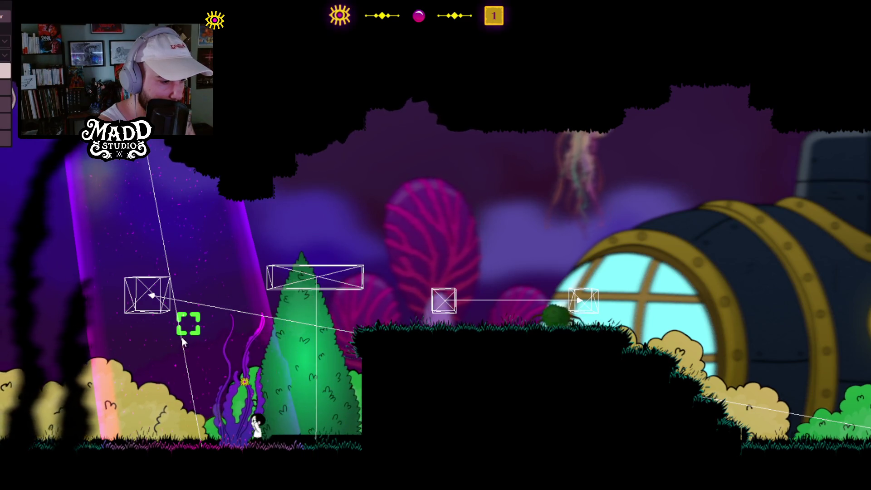
click(427, 277)
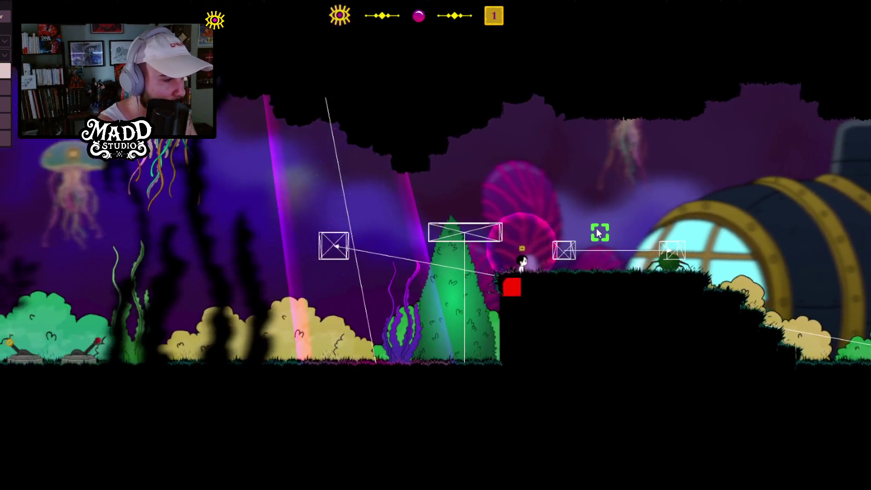
key(Left)
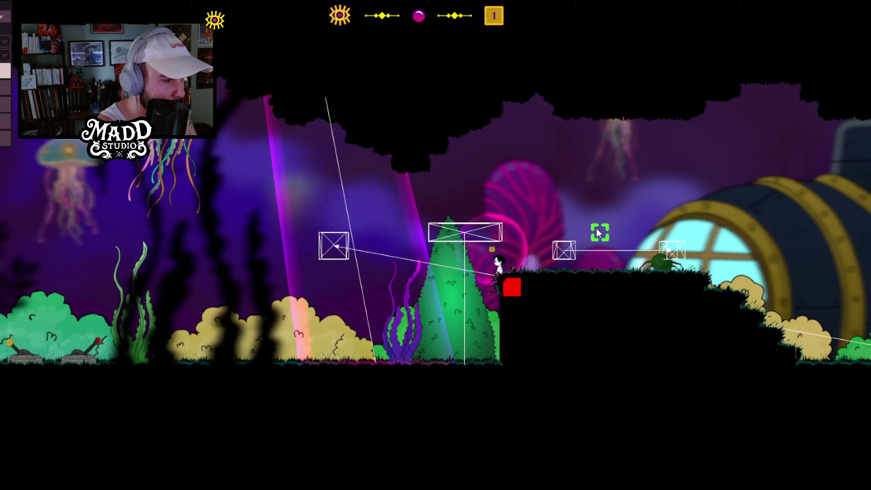
Step: Walk the character left past the tree, then dash it up to the green tree
key(Left)
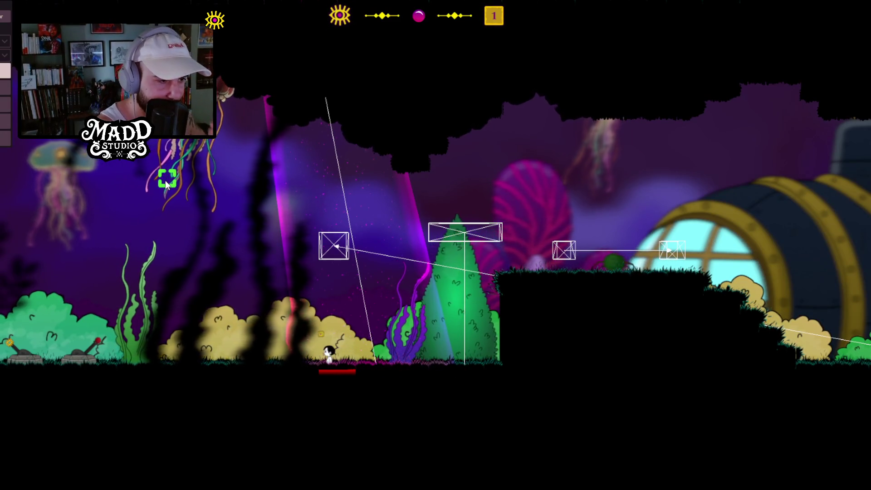
key(Left)
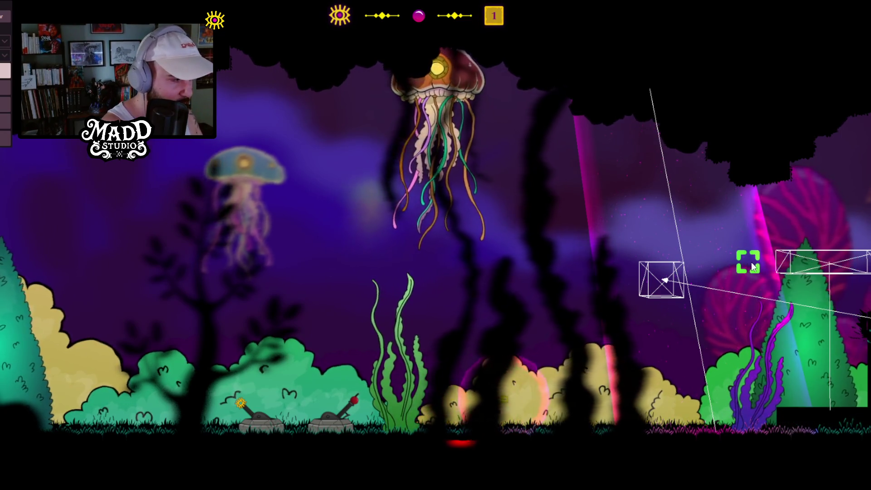
click(749, 258)
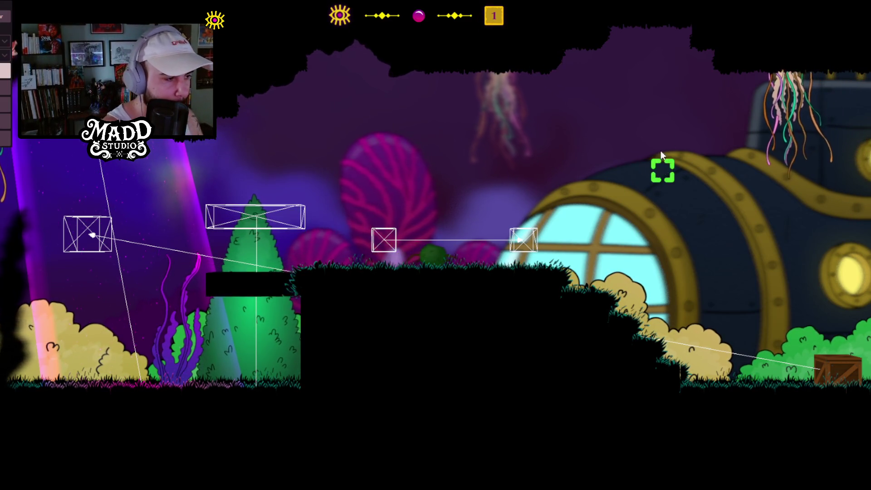
click(211, 225)
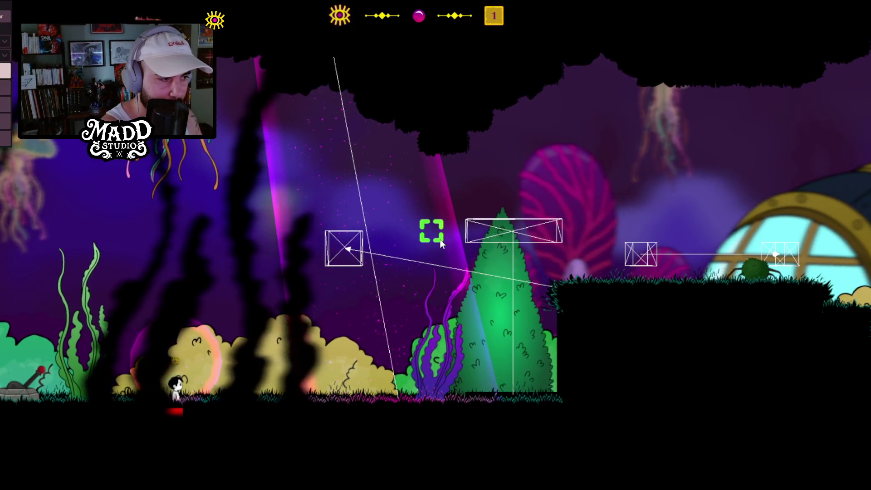
click(482, 258)
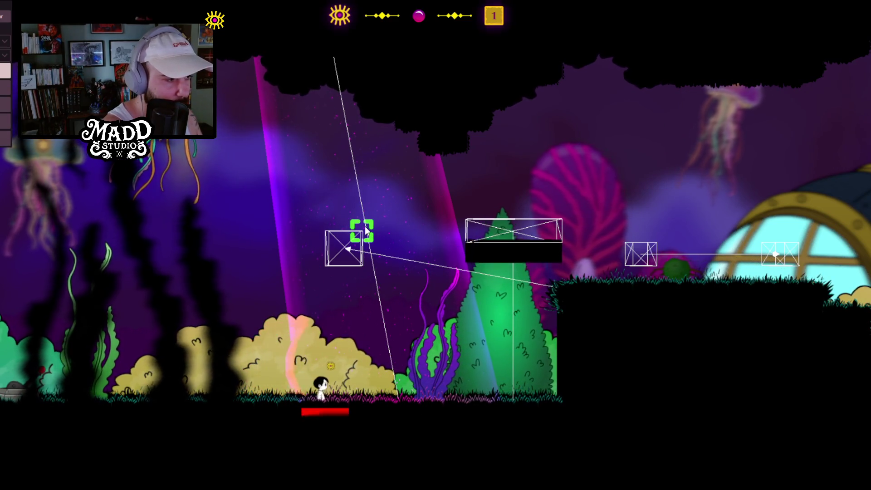
Step: Walk left toward the turrets, then send the character onto the elevator ledge
key(a)
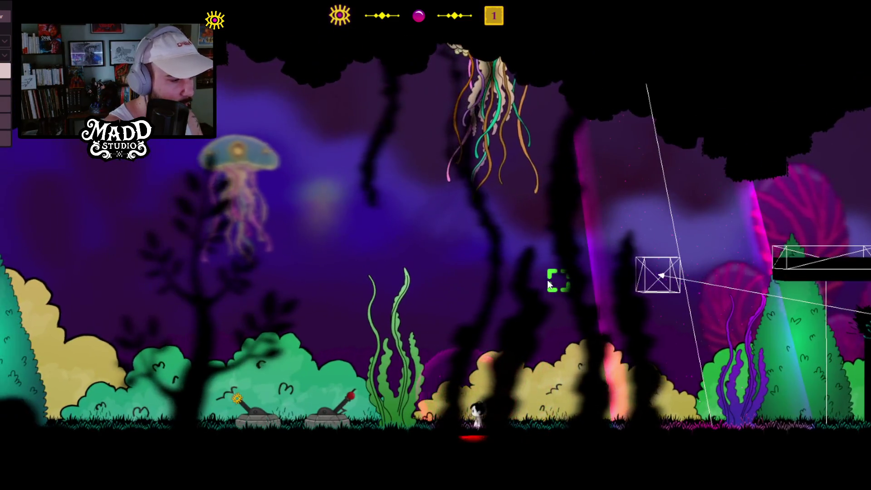
key(a)
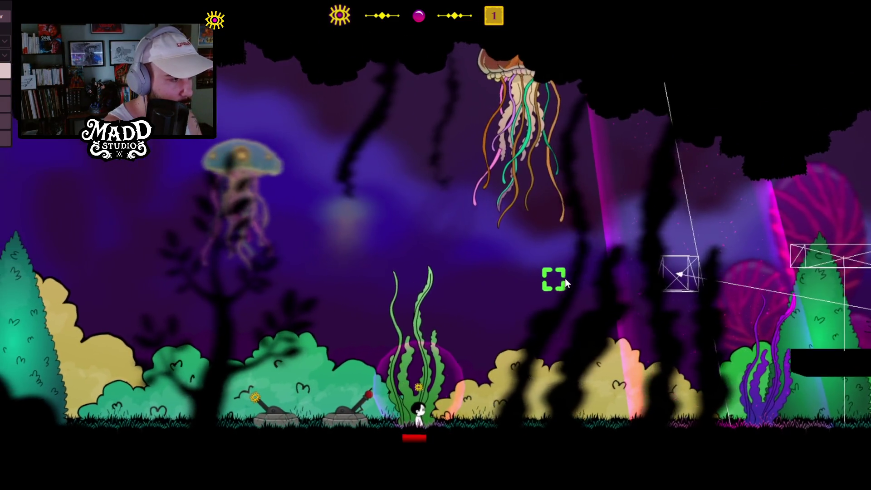
click(566, 278)
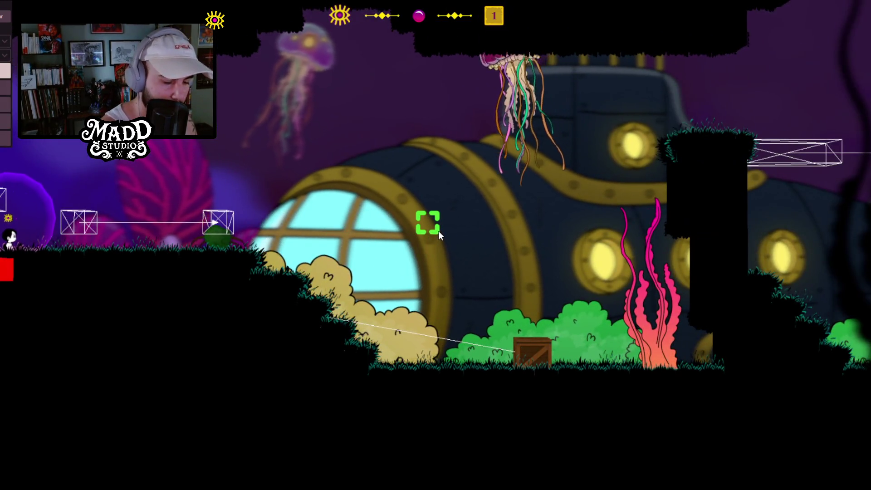
click(438, 231)
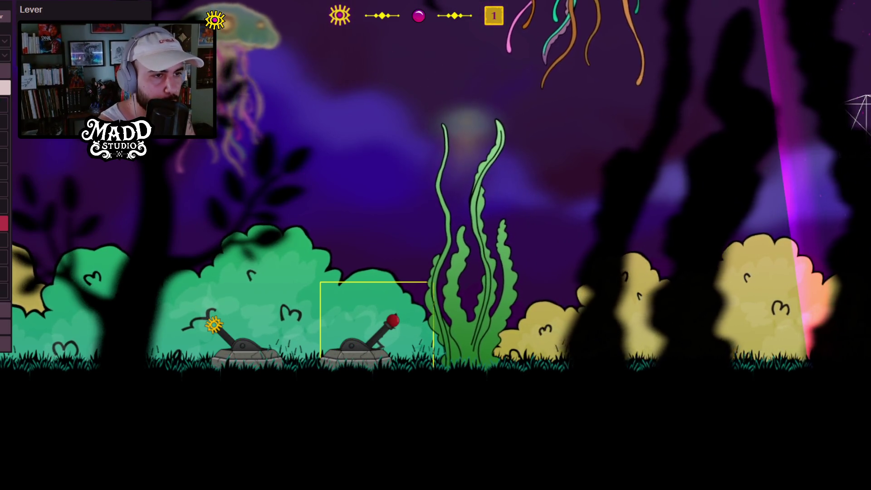
Step: Toggle the turret lever left and back right with E, then drop the character beside it
click(373, 367)
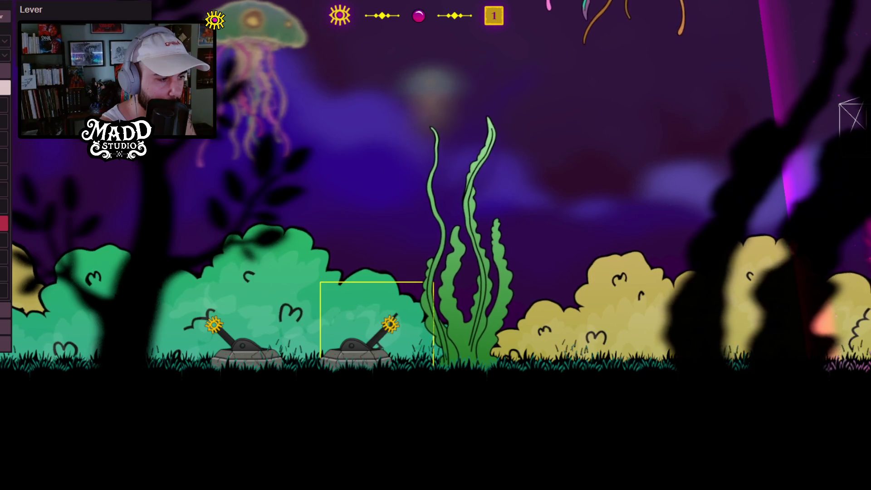
key(e)
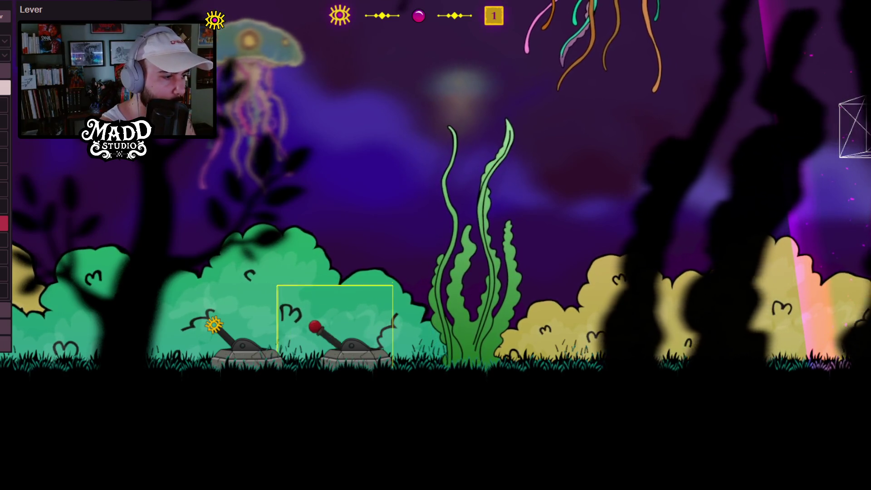
key(e)
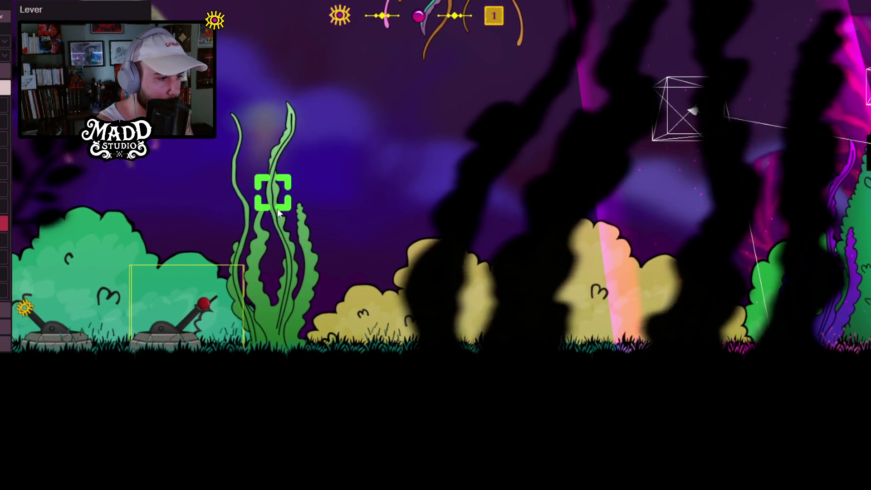
click(301, 208)
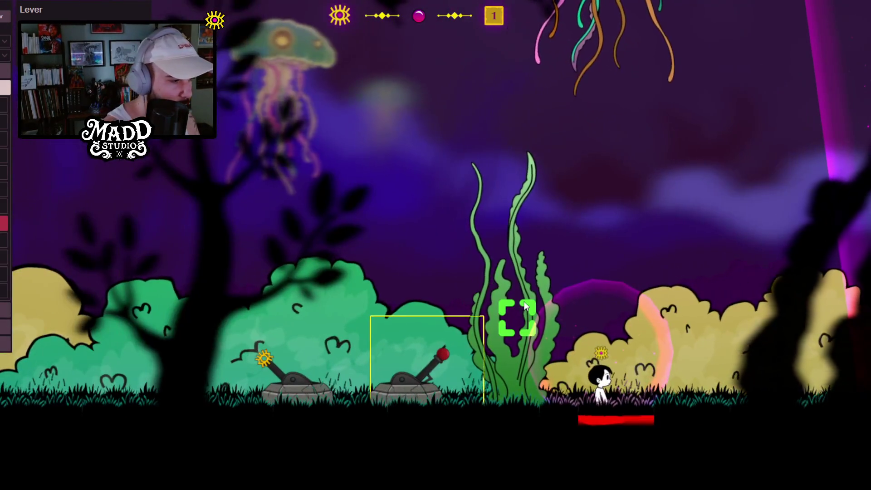
Step: Walk the character into the seaweed, then reposition it from the left bush back beside the seaweed
key(a)
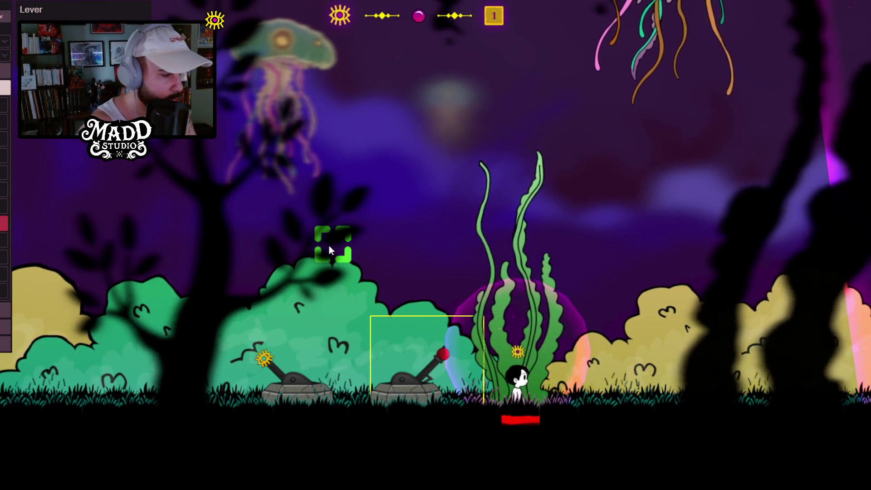
click(106, 267)
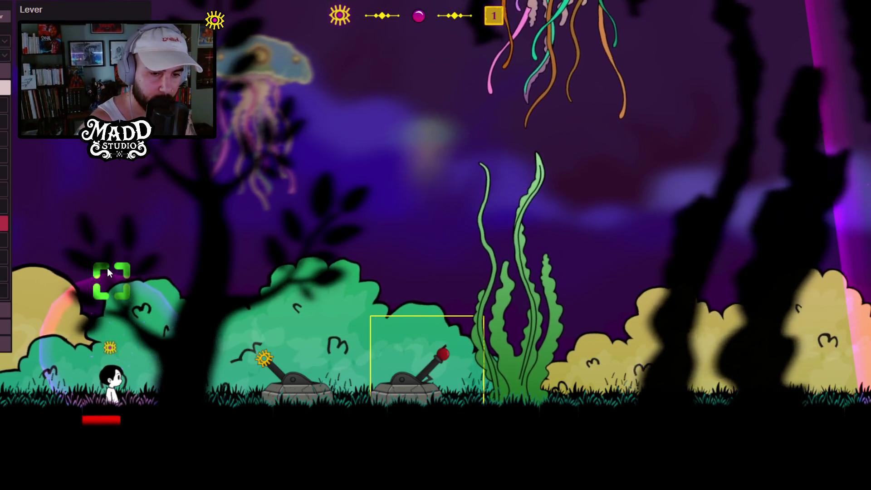
click(568, 287)
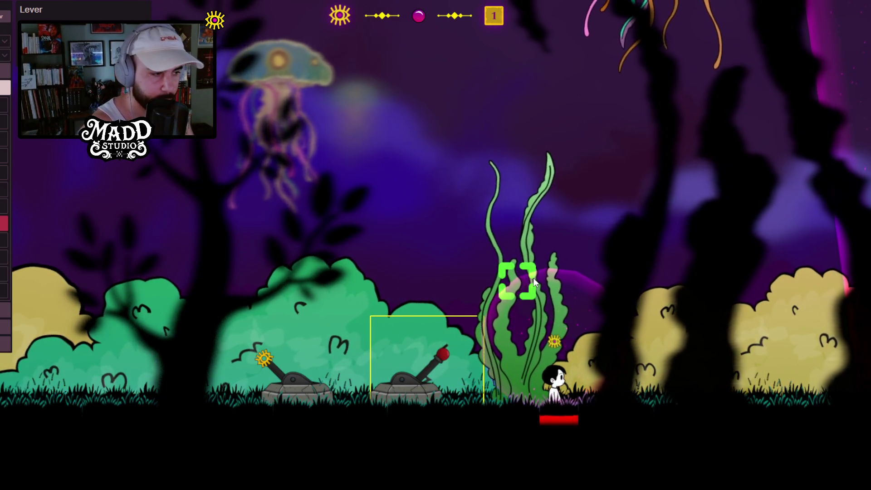
click(534, 272)
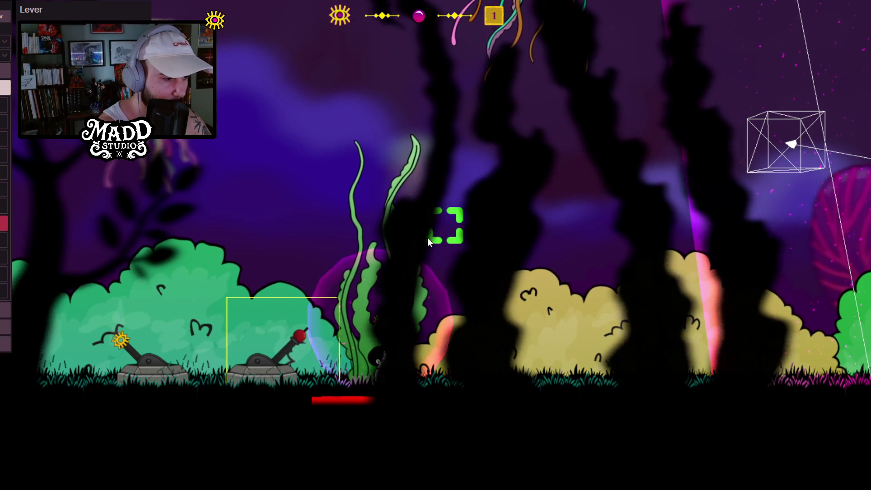
Step: Pace the character right and left with A/D until it stands by the right lever
key(a)
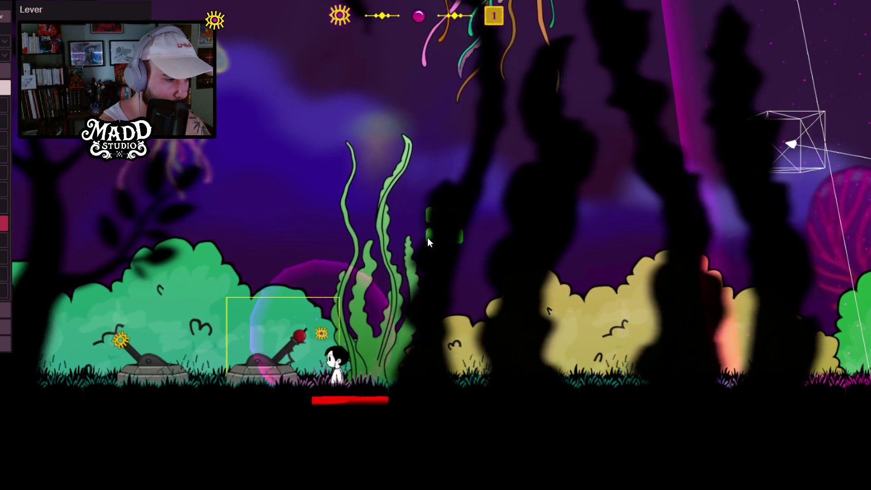
key(d)
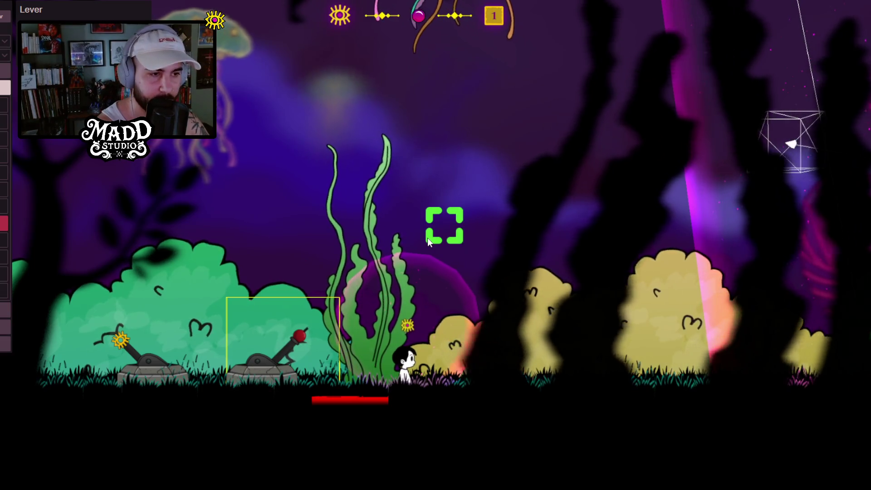
key(d)
key(a)
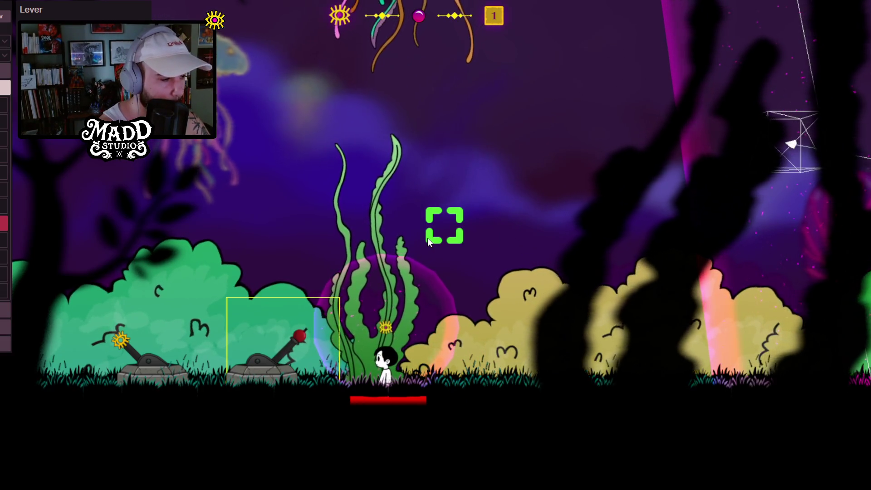
key(d)
key(a)
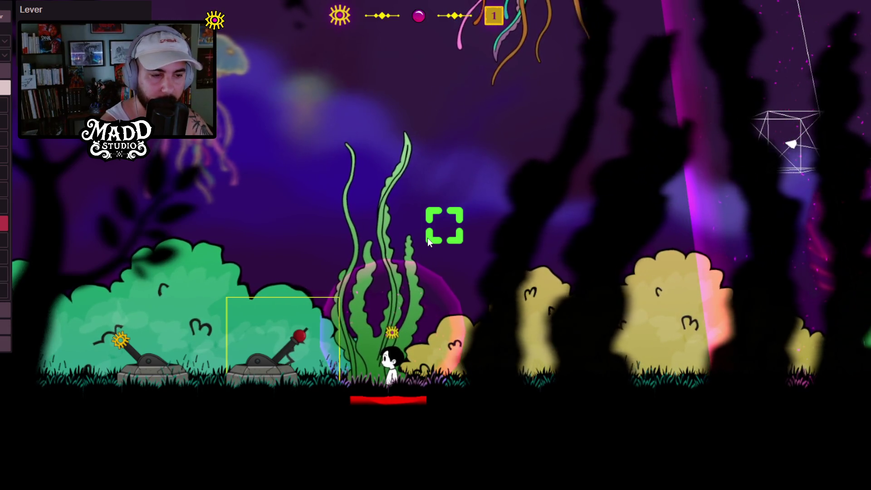
key(a)
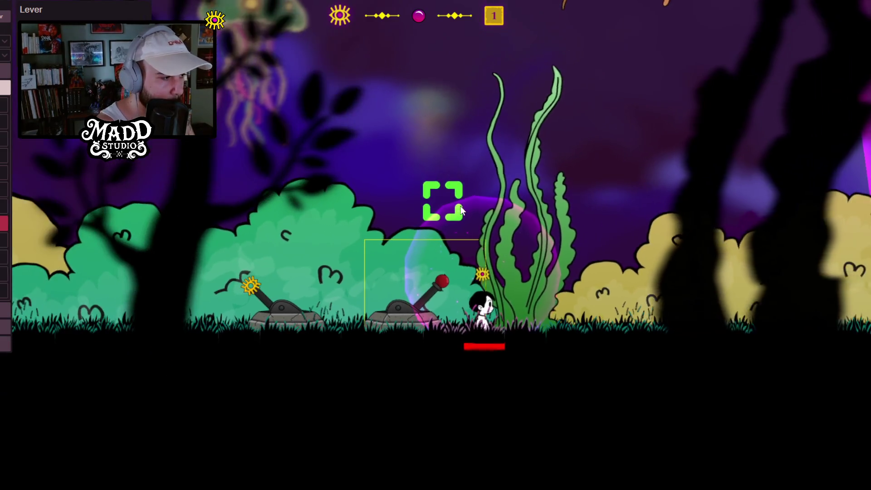
Step: Walk the character left between the levers, then right past the right lever and back
key(a)
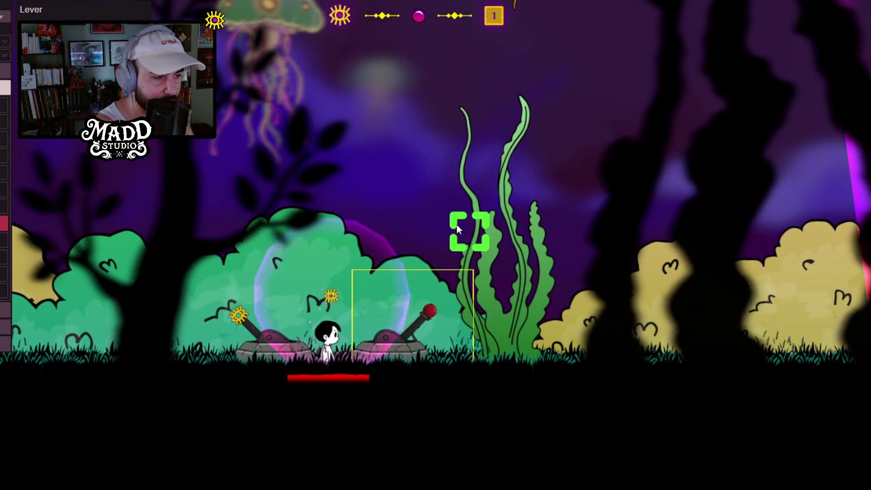
key(d)
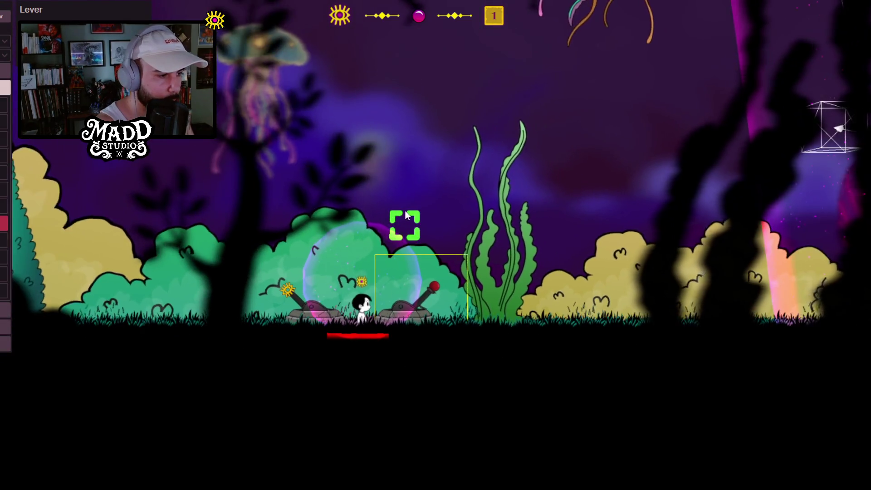
key(d)
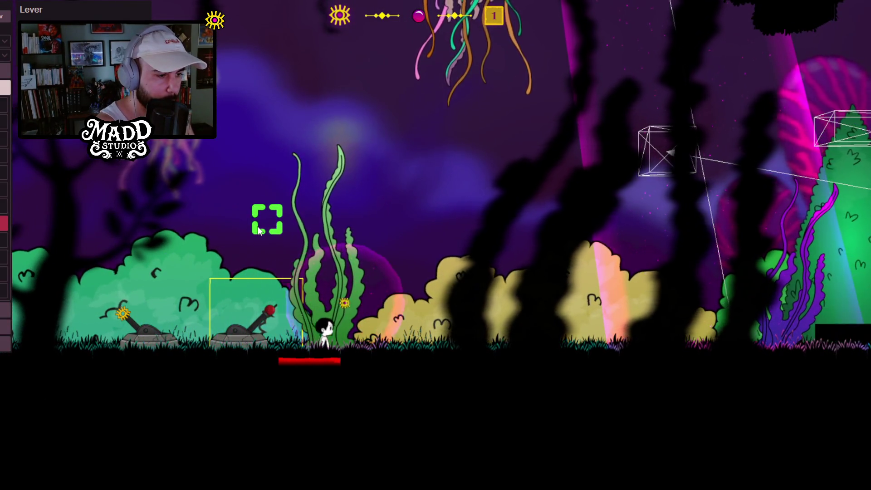
key(a)
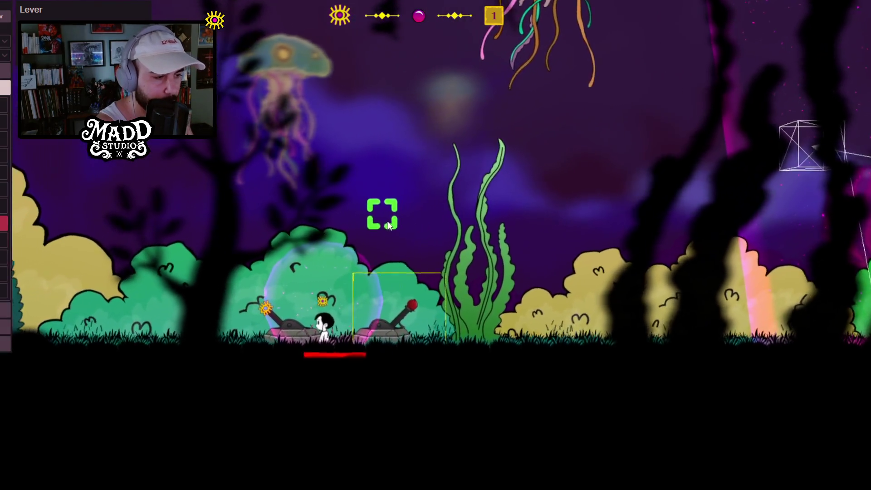
key(d)
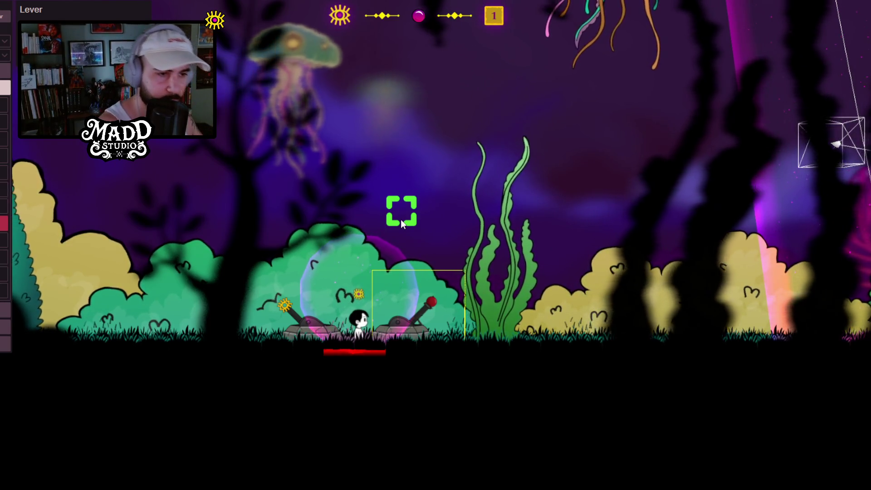
Step: Turn the character around and pace it back and forth between the two levers
key(a)
key(d)
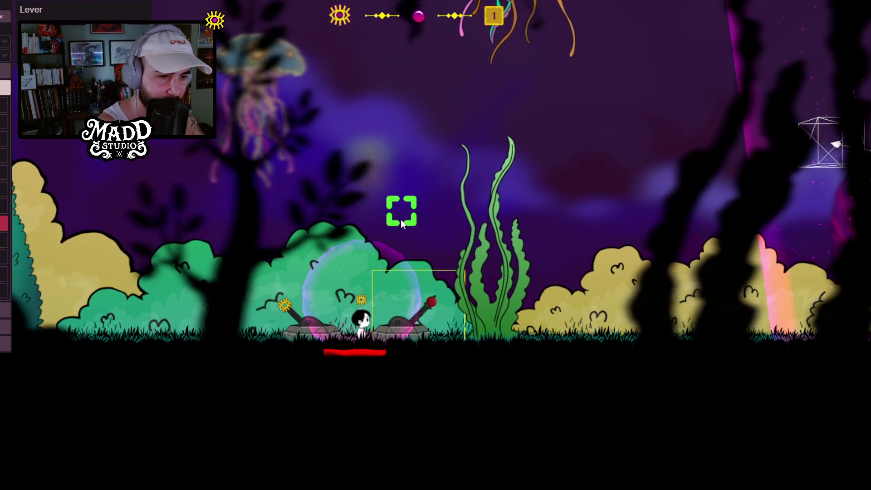
key(d)
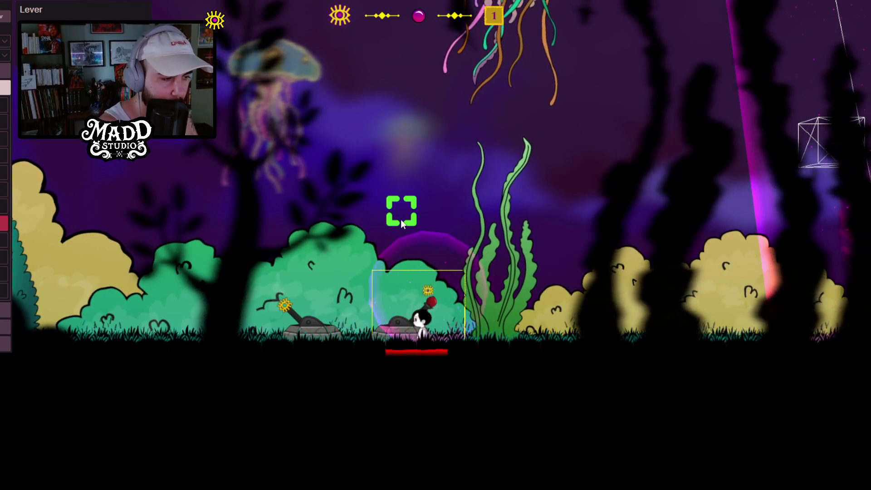
key(a)
key(d)
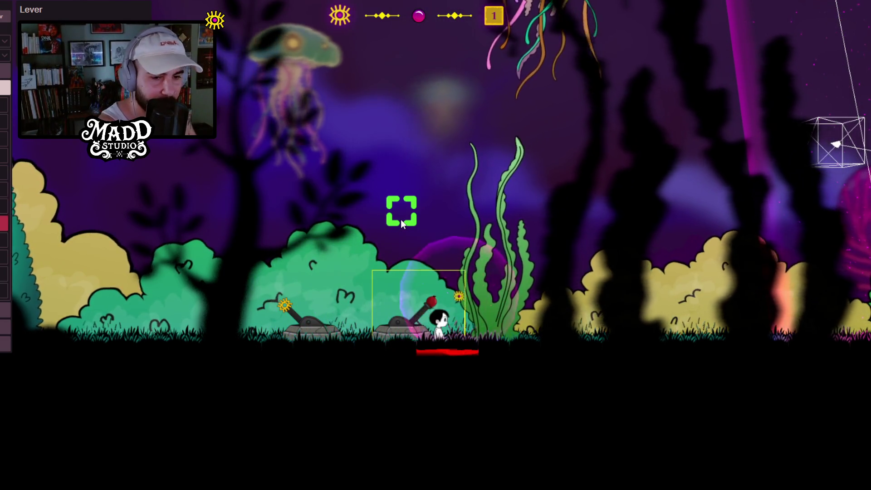
key(a)
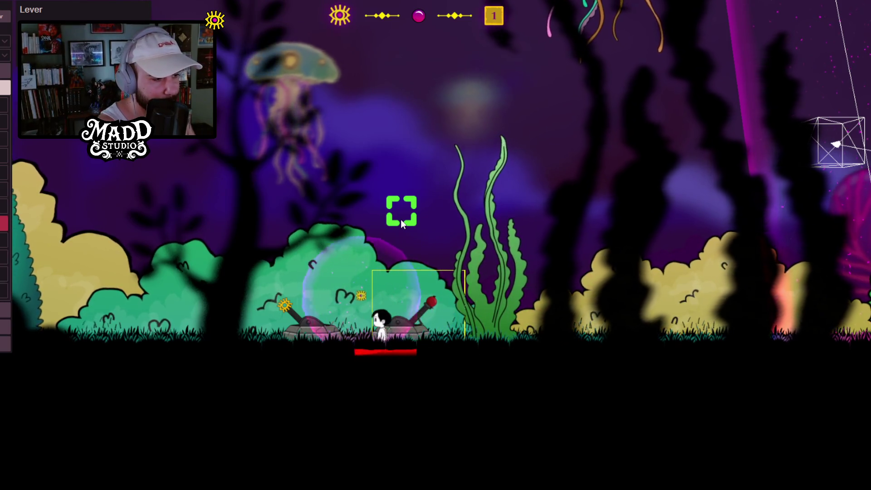
key(d)
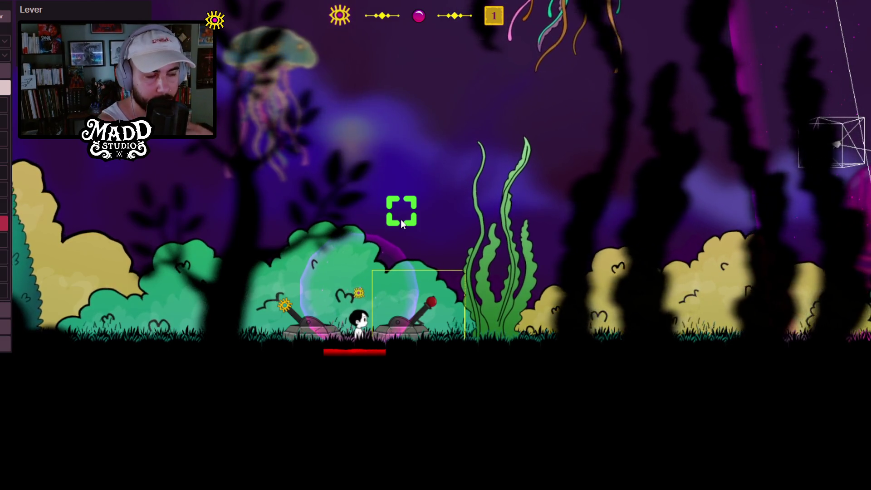
Step: Run right to the lowered elevator and jump onto the red-block platform via the tree ledge
key(d)
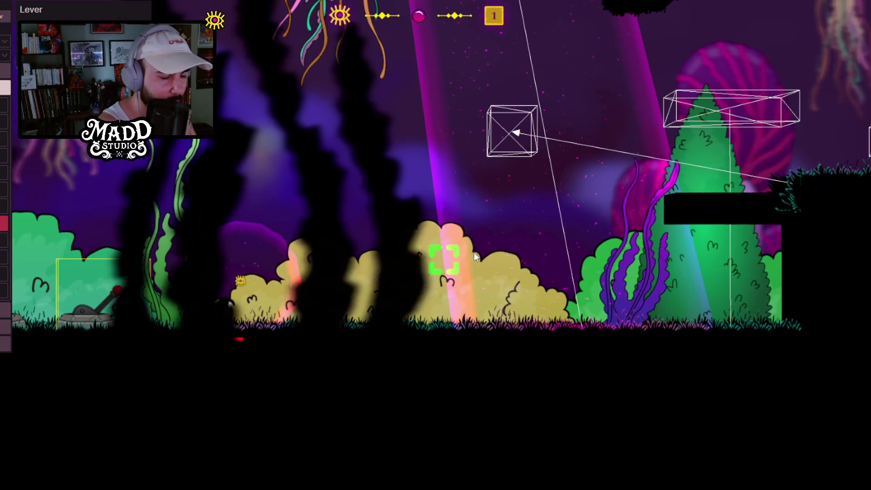
key(d)
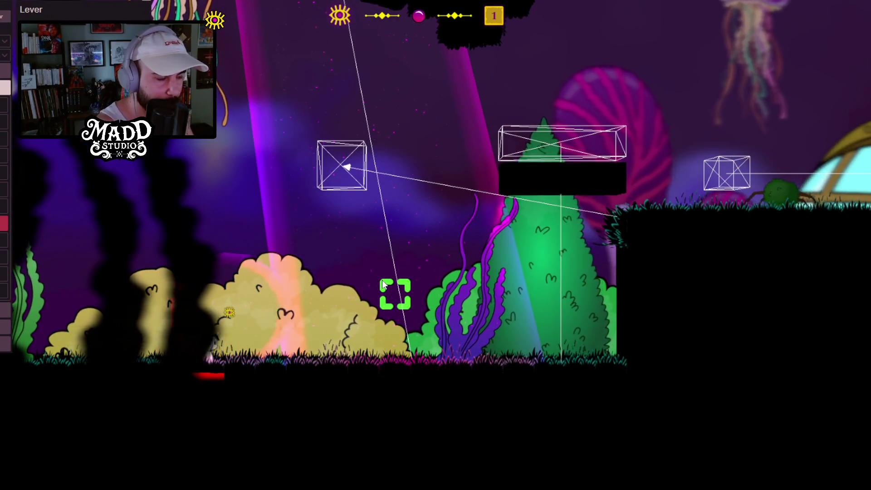
key(d)
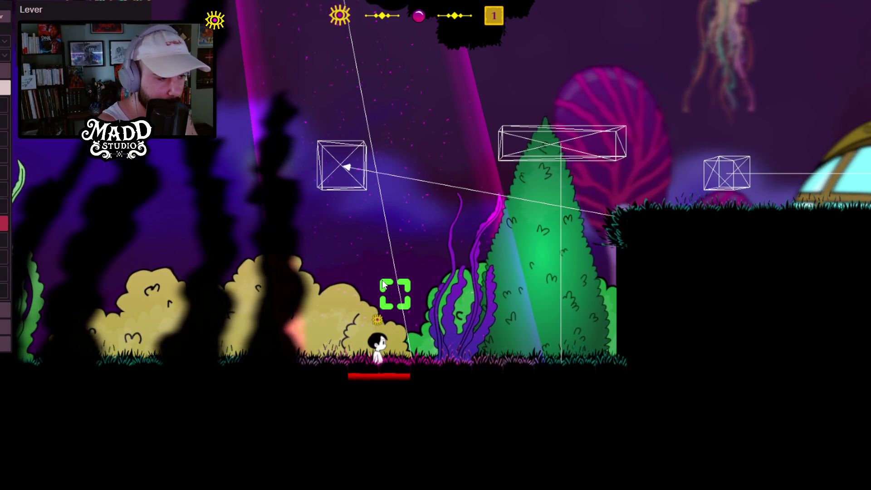
click(540, 254)
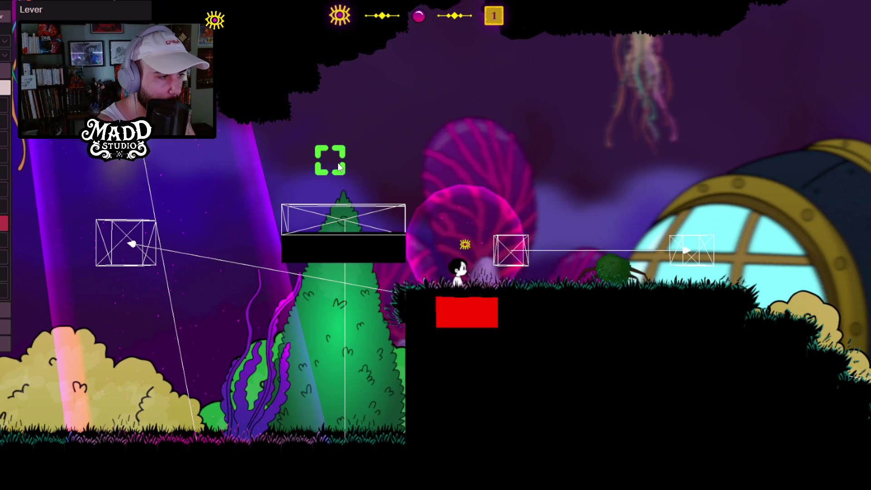
click(337, 163)
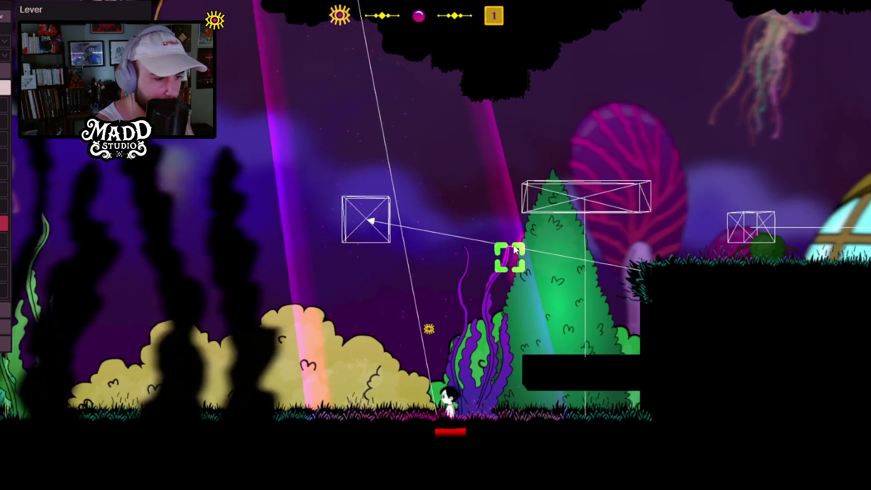
Step: Return the character left from the elevator to the lever area and pace near the levers
click(243, 328)
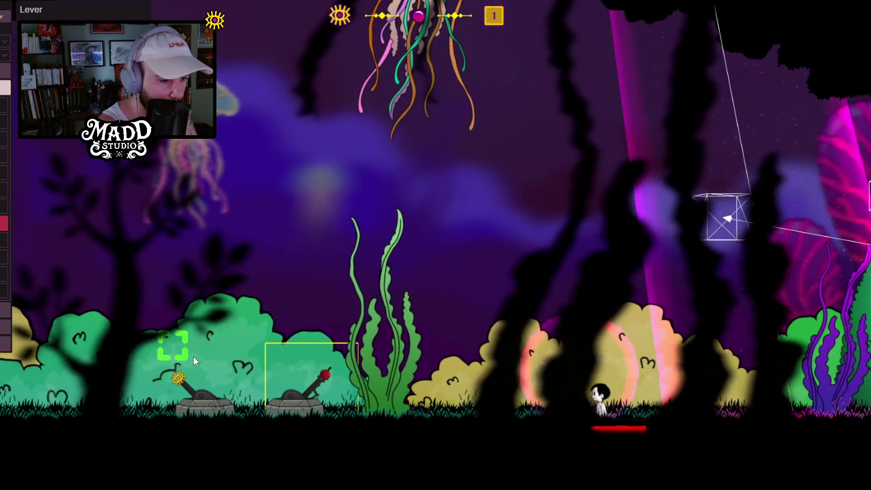
click(253, 325)
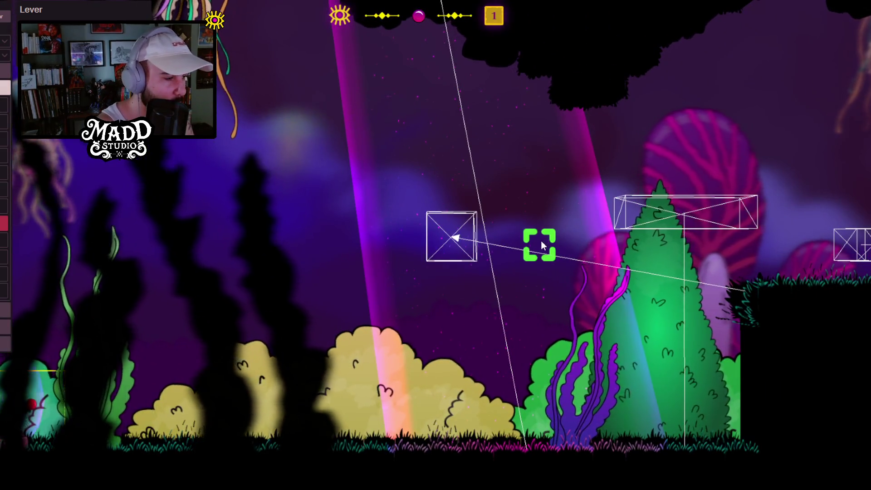
click(698, 375)
key(Right)
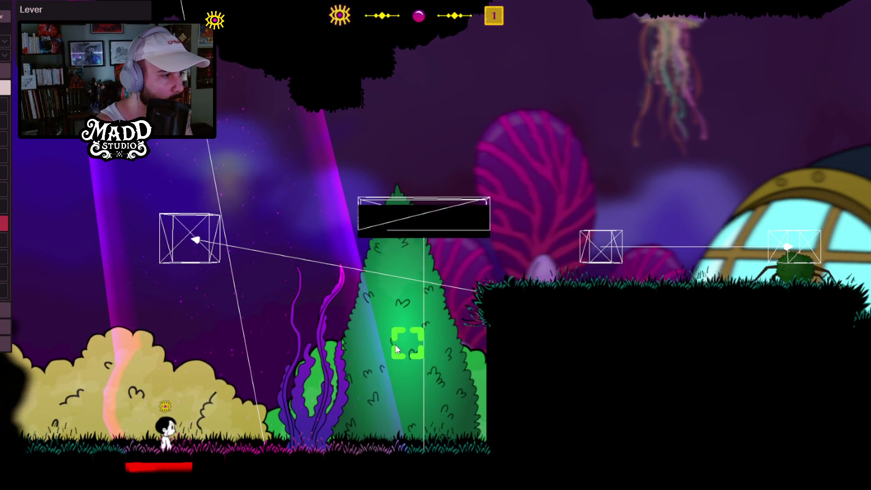
key(Right)
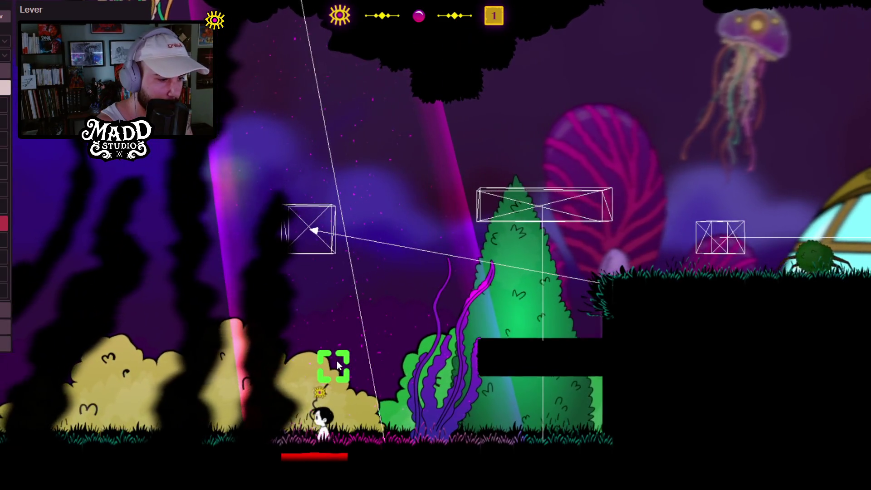
key(Left)
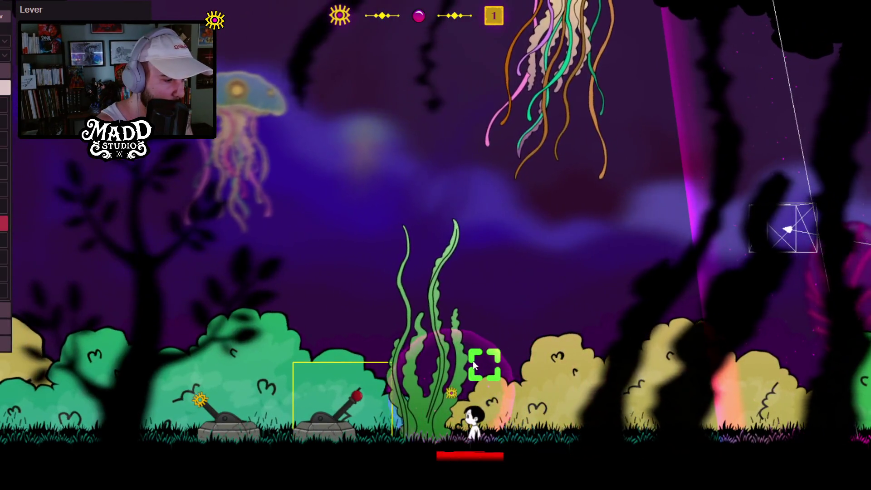
key(Left)
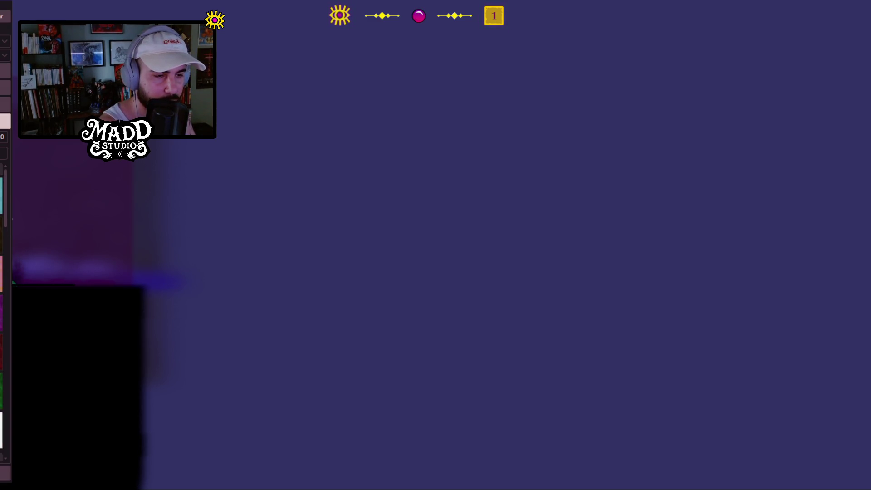
Step: Draw a pattern-grass-blue-dark.png rectangle, shift it up-left, and paint ground tiles further right
mouse_move(268, 114)
mouse_down()
mouse_move(334, 241)
mouse_move(587, 415)
mouse_move(605, 476)
mouse_move(624, 482)
mouse_up()
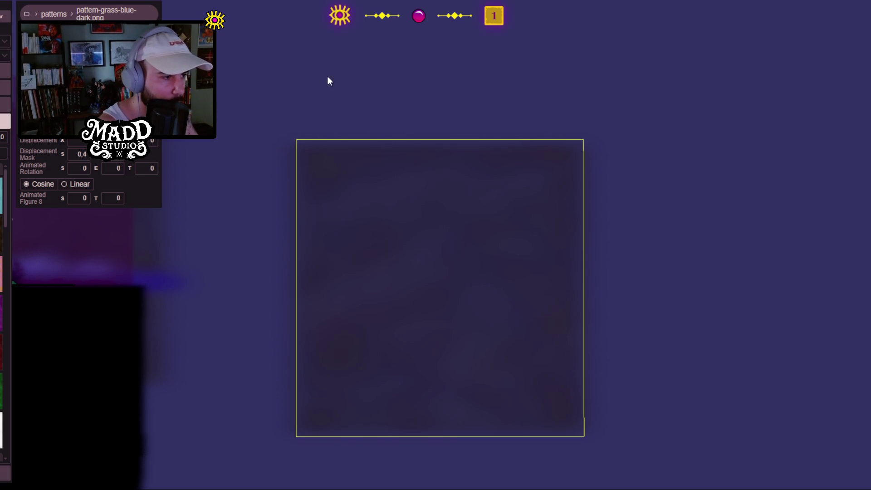
mouse_move(432, 308)
mouse_down()
mouse_move(319, 232)
mouse_move(285, 246)
mouse_up()
scroll(675, 341, up, 5)
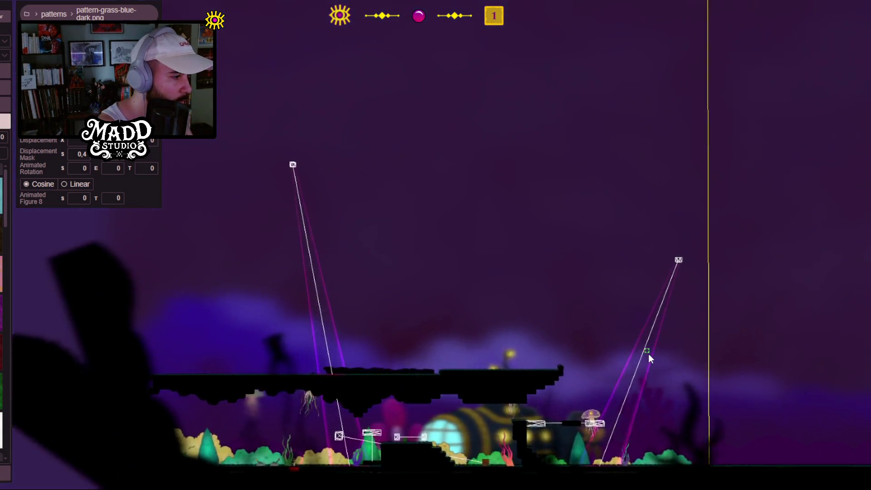
scroll(412, 304, up, 5)
scroll(410, 297, down, 3)
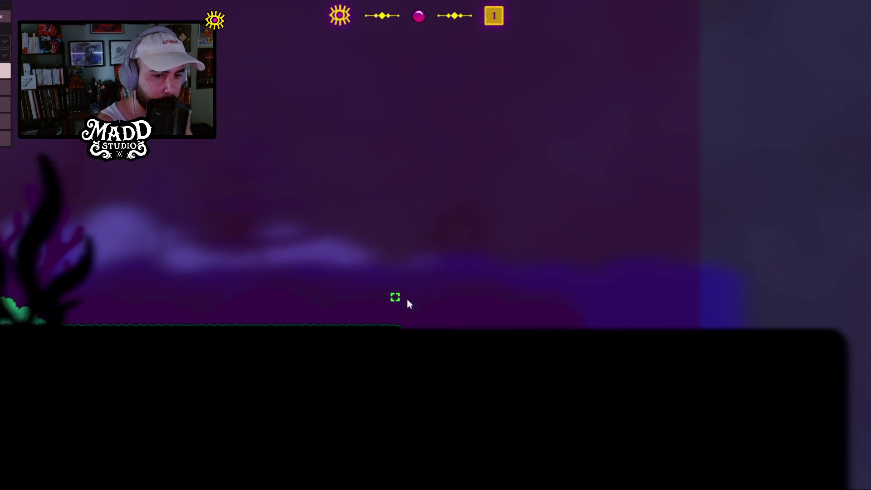
drag(404, 323, 702, 330)
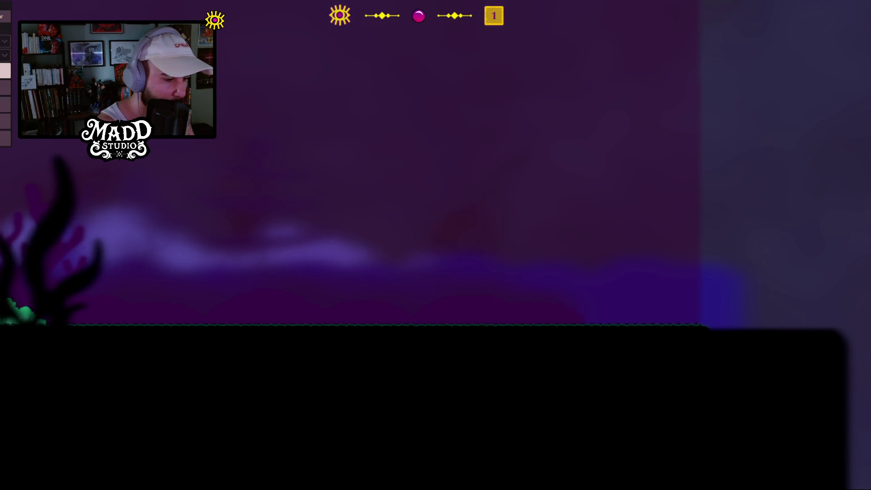
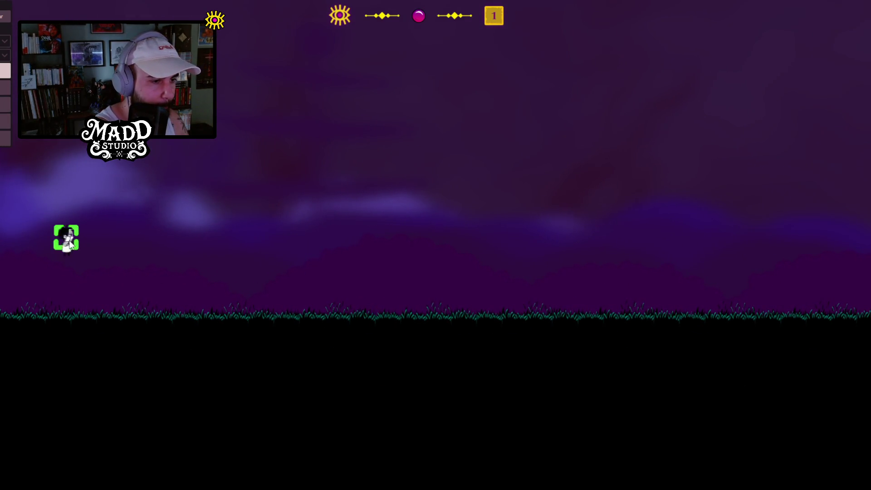
Step: Spawn a purple shield bubble on the character and walk it left and right along the ground
right_click(128, 234)
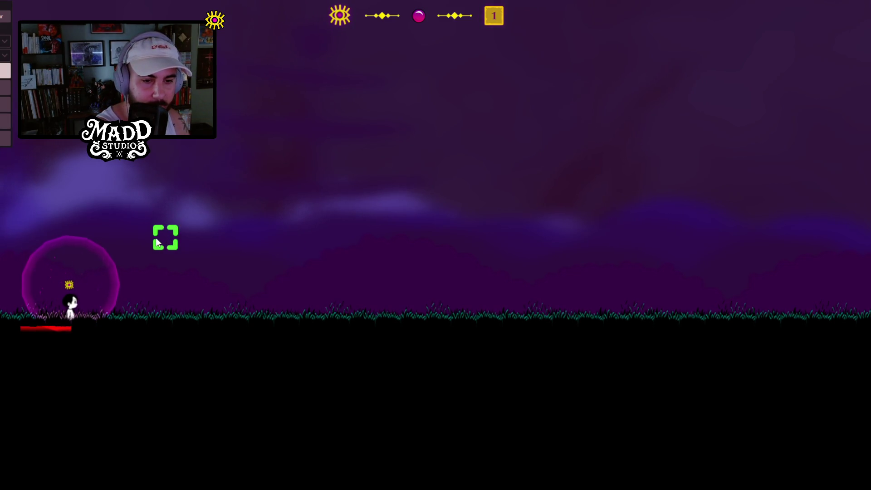
key(d)
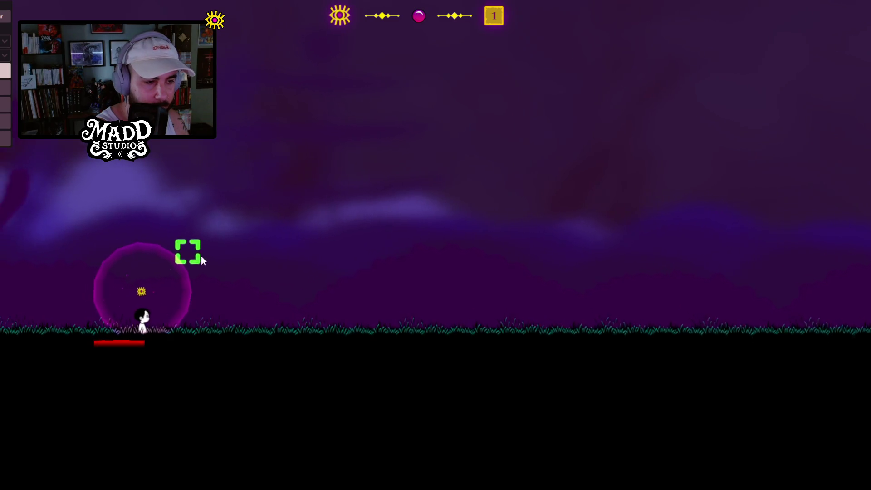
key(a)
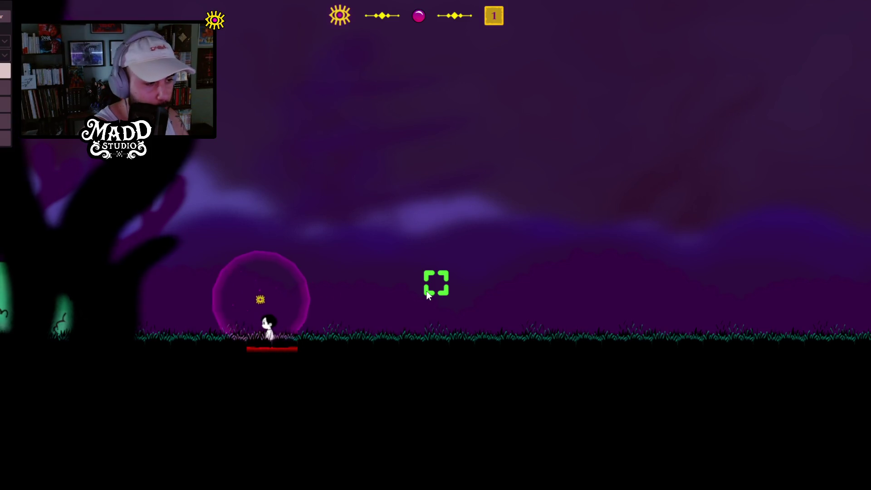
key(a)
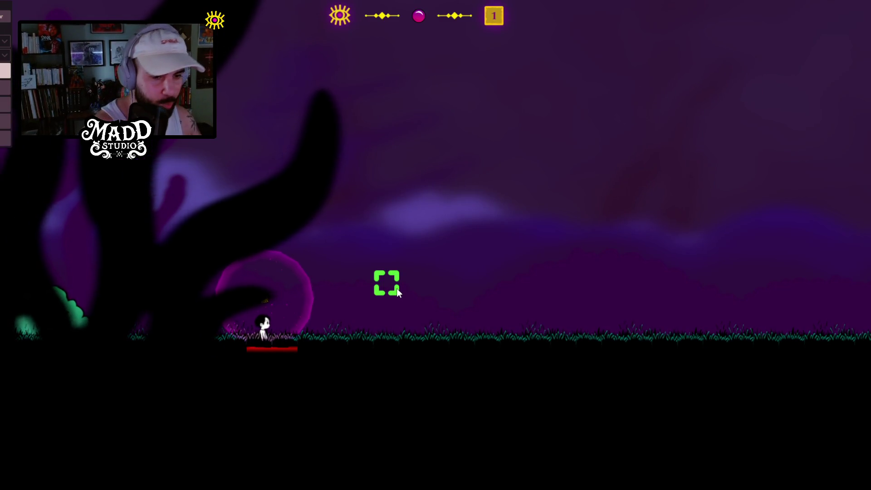
key(d)
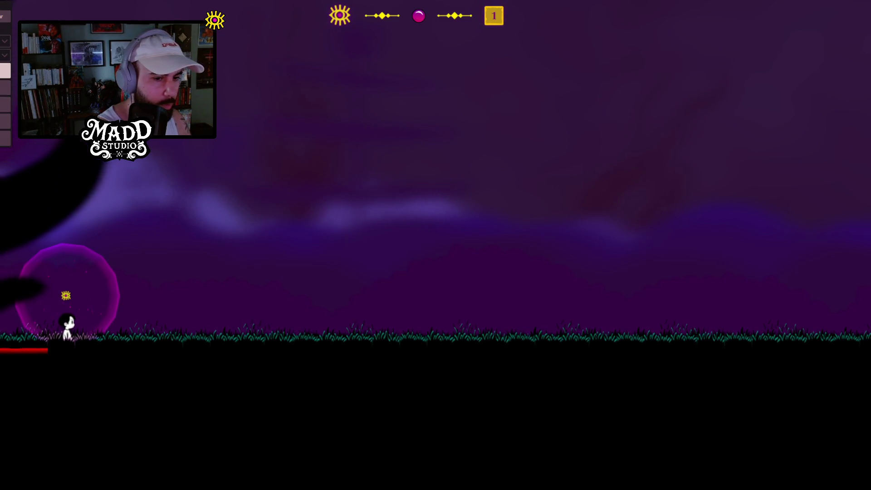
key(d)
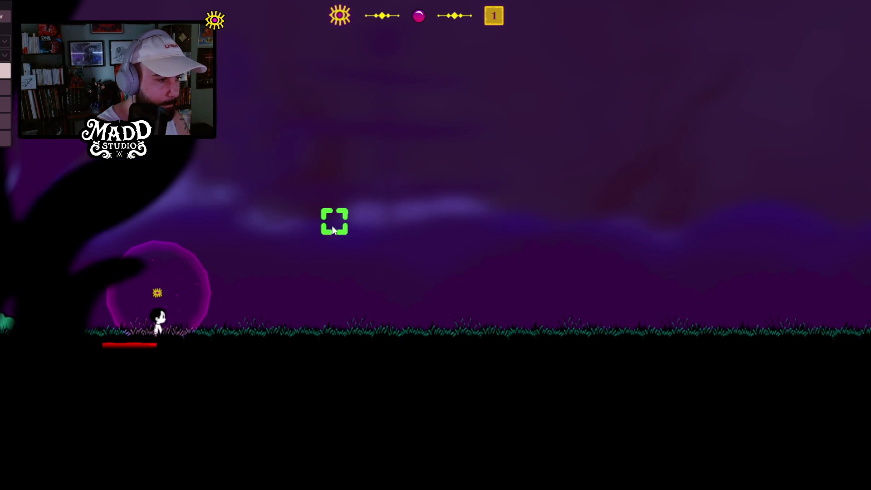
key(a)
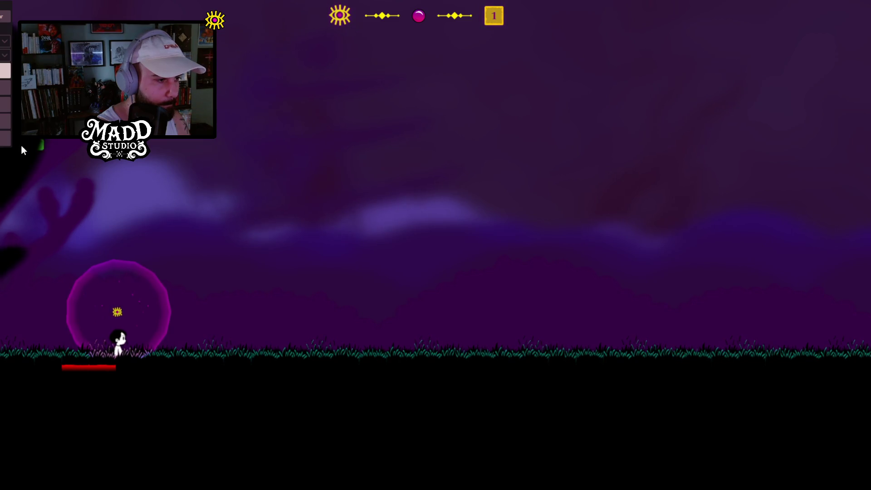
key(a)
key(d)
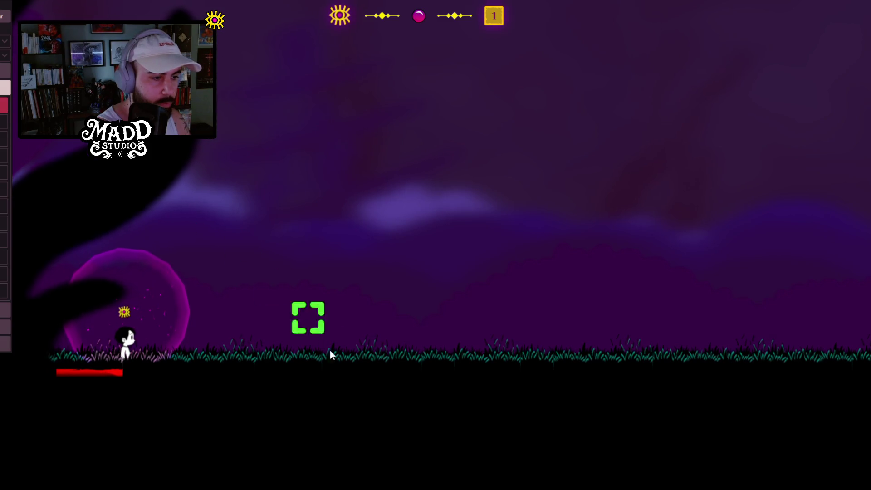
Step: Place a gravity-change well on the ground, walk past it, and draw a long ledge above
click(394, 351)
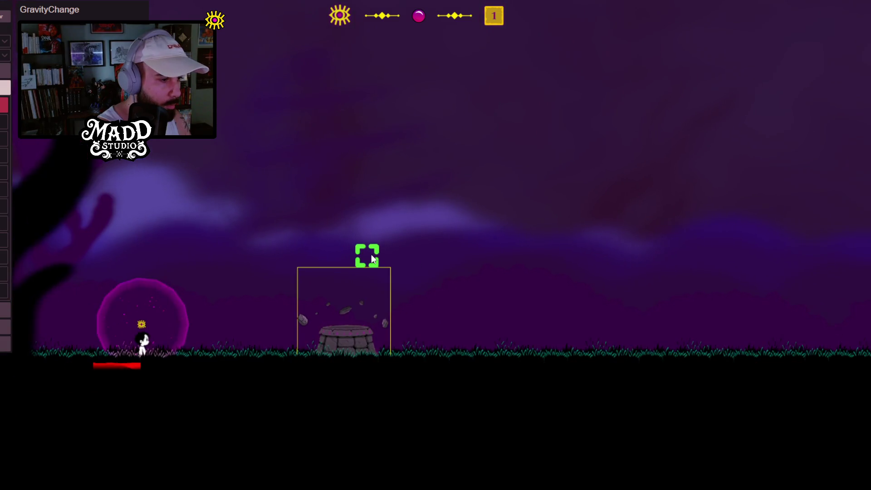
key(a)
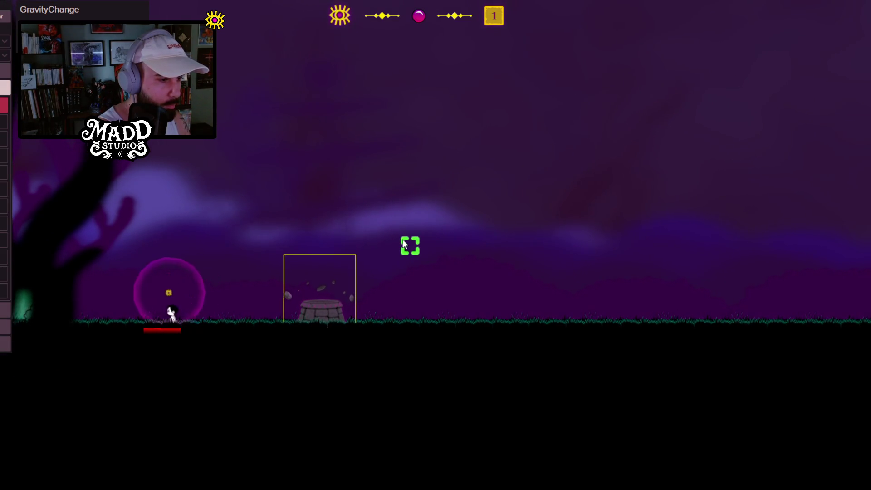
key(d)
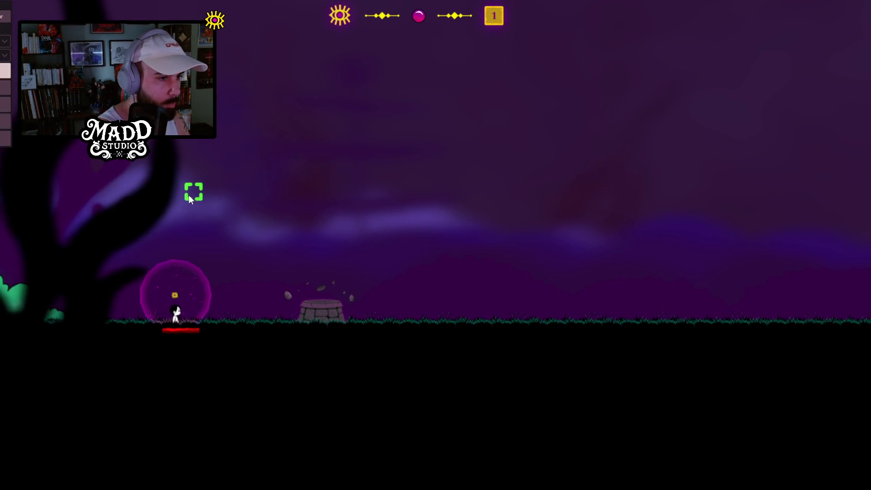
mouse_move(161, 182)
mouse_down()
mouse_move(405, 190)
mouse_move(350, 177)
mouse_move(515, 184)
mouse_up()
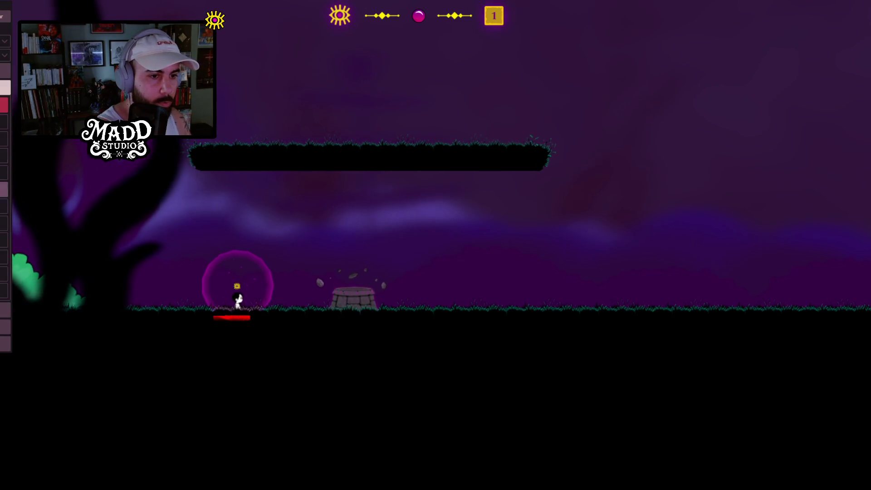
click(5, 240)
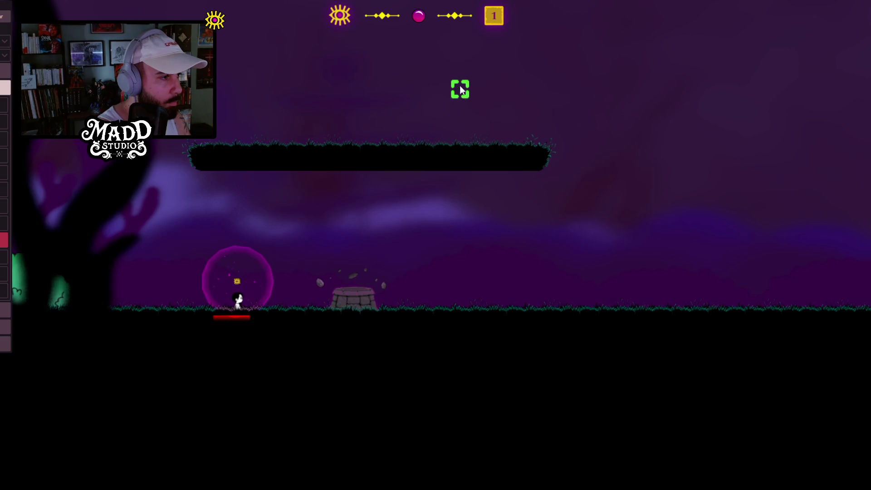
Step: Place a wooden crate on a tether and pull it up once
click(460, 77)
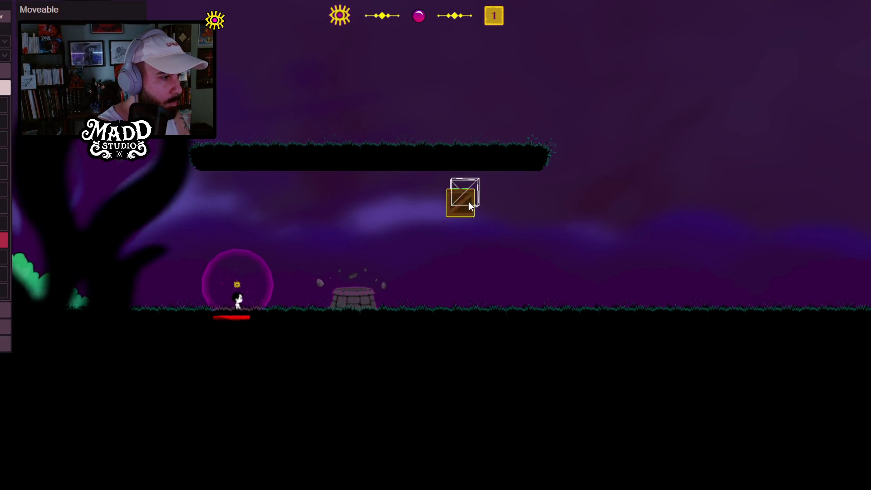
drag(469, 202, 474, 202)
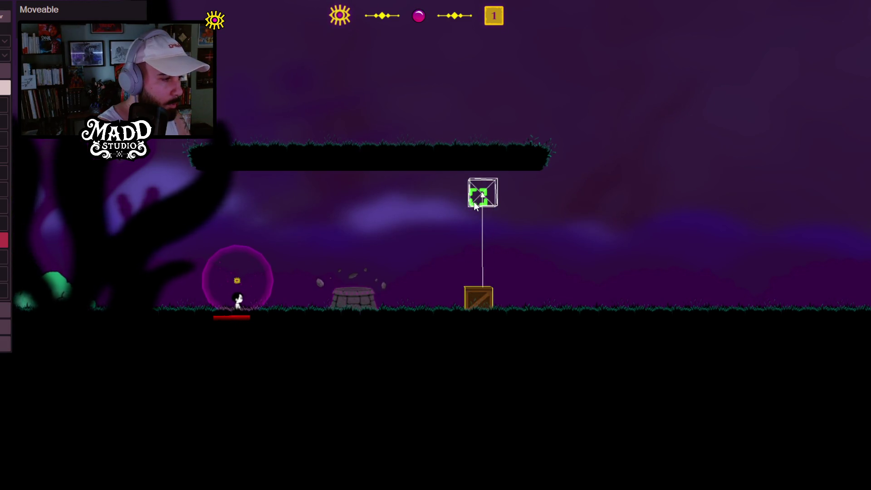
click(474, 202)
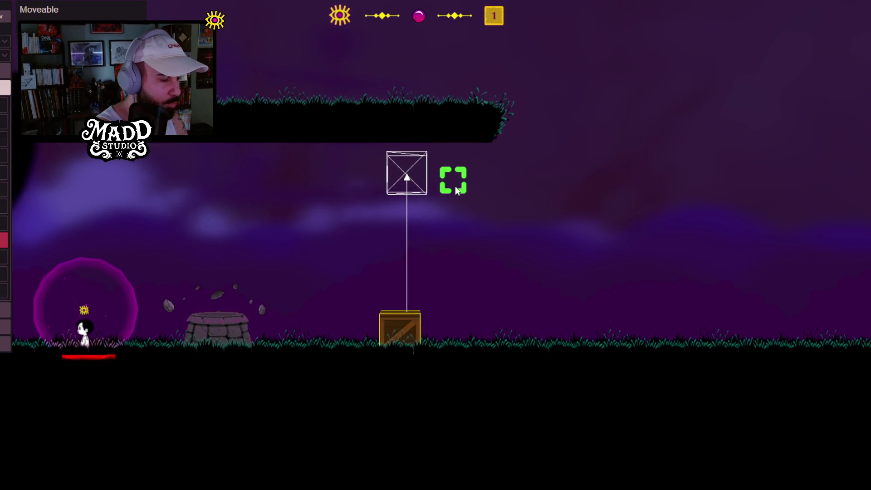
Step: Repeatedly yank the crate up toward its tether point, then let it drop to the ground
click(424, 181)
click(423, 181)
click(427, 178)
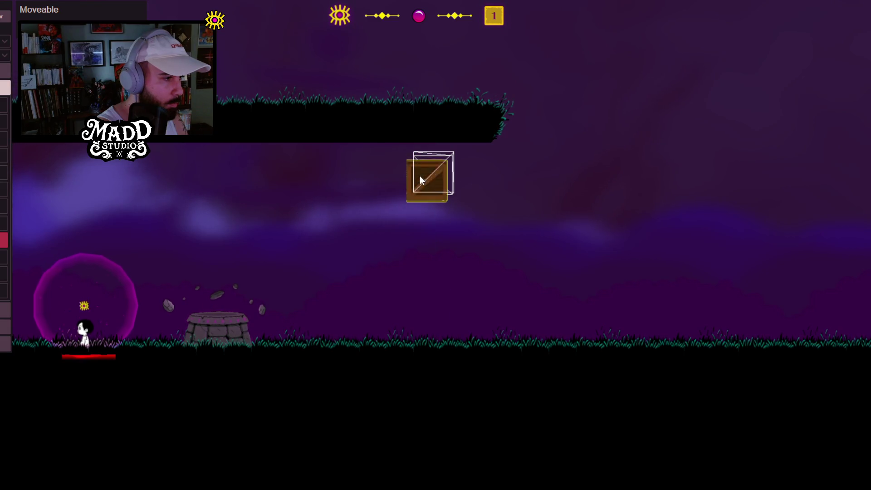
click(424, 177)
click(418, 179)
click(408, 178)
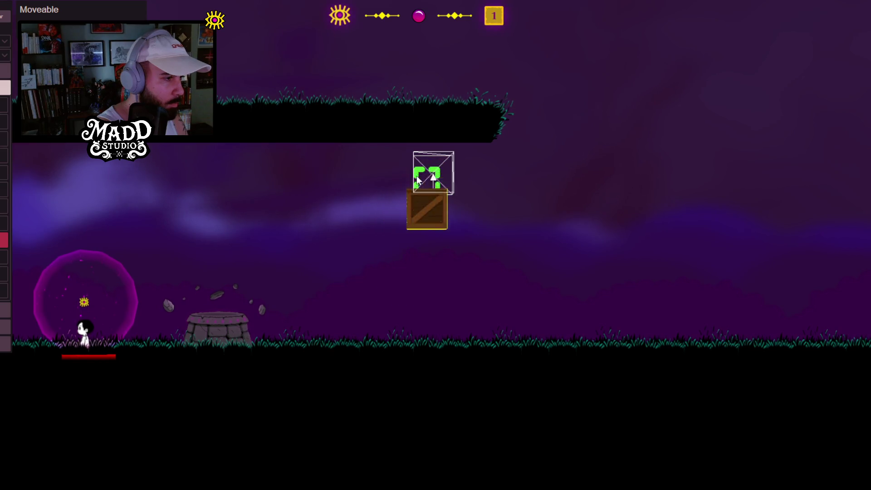
click(406, 175)
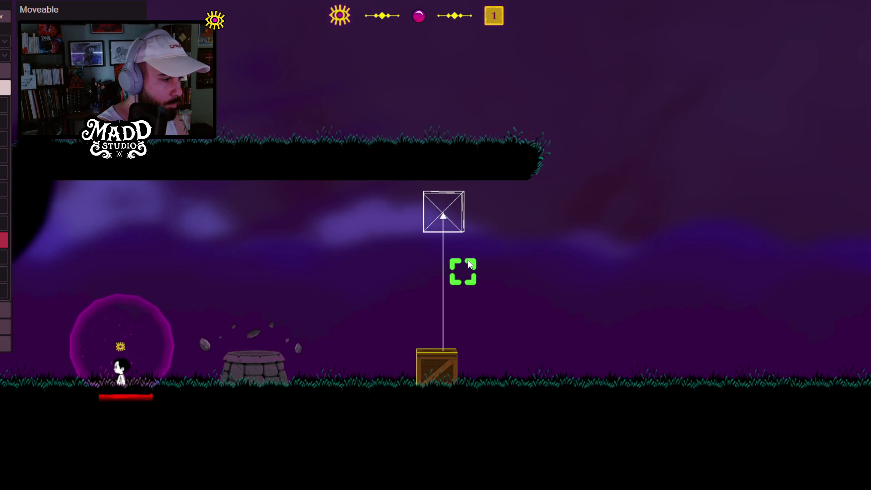
Step: Walk the character past the crate, jump back over it, and push it right
key(d)
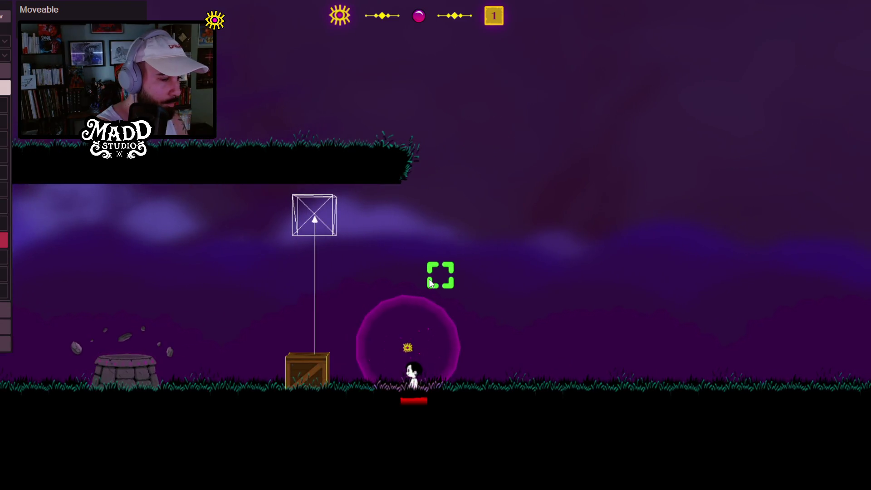
key(a)
key(space)
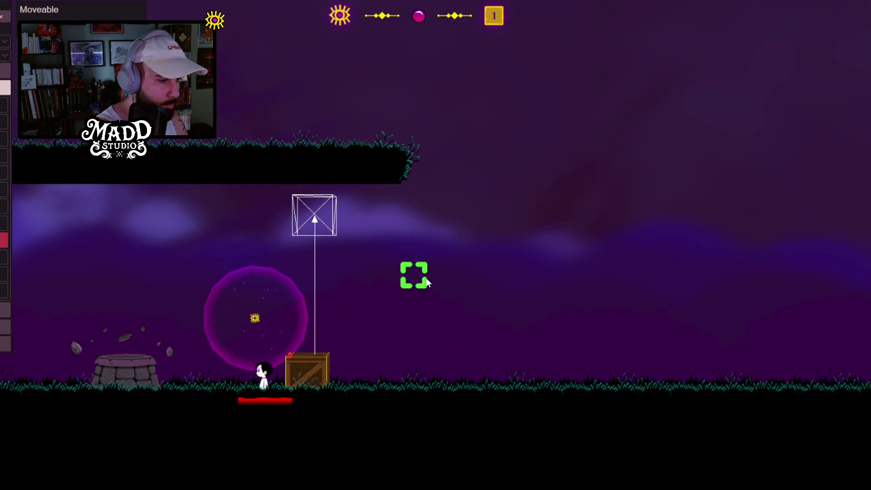
key(d)
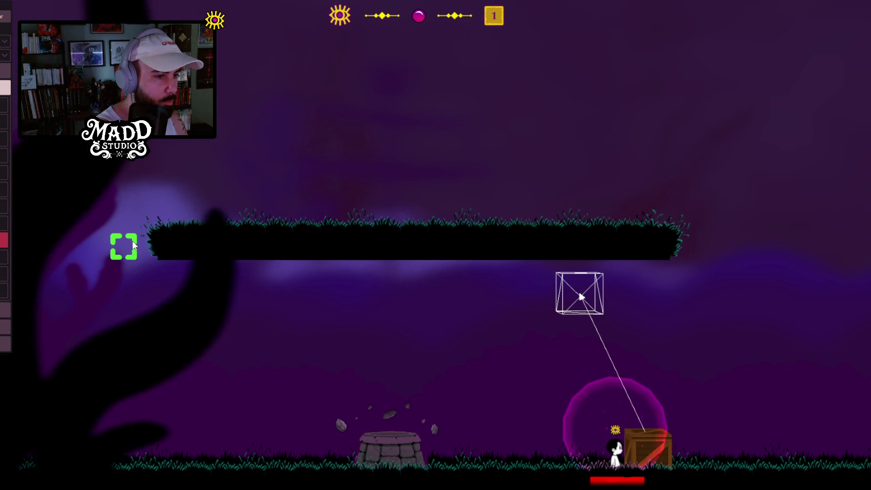
Step: Raise a pillar, cut a gap in the middle ledge, move the crate up, and add a moving platform
mouse_move(141, 245)
mouse_down()
mouse_move(152, 91)
mouse_move(200, 59)
mouse_move(812, 68)
mouse_up()
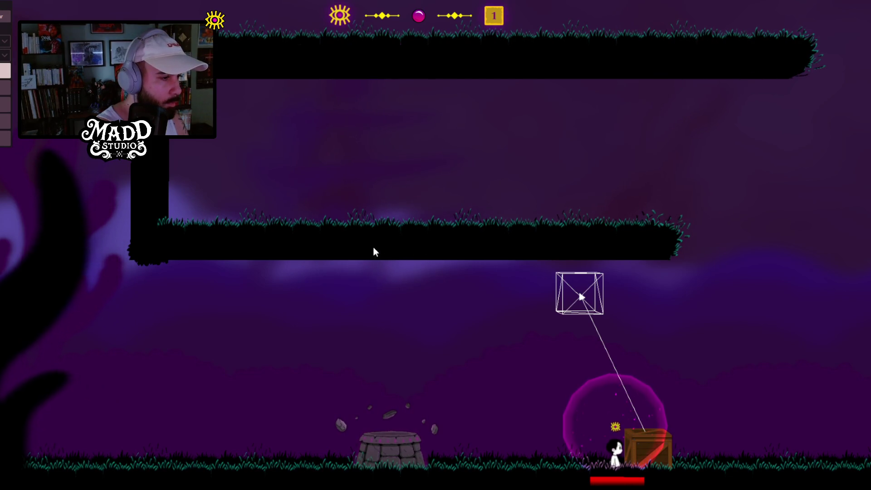
drag(344, 246, 439, 248)
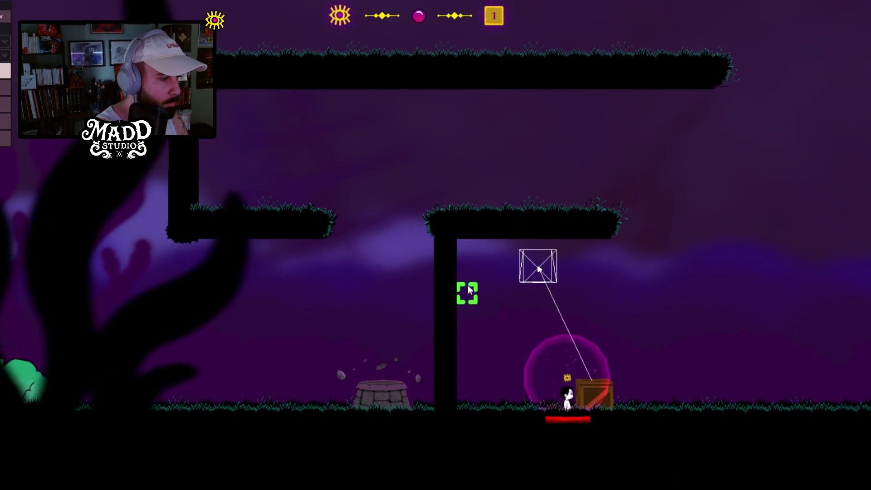
mouse_move(539, 268)
mouse_down()
mouse_move(339, 178)
mouse_move(242, 157)
mouse_move(235, 142)
mouse_move(249, 145)
mouse_up()
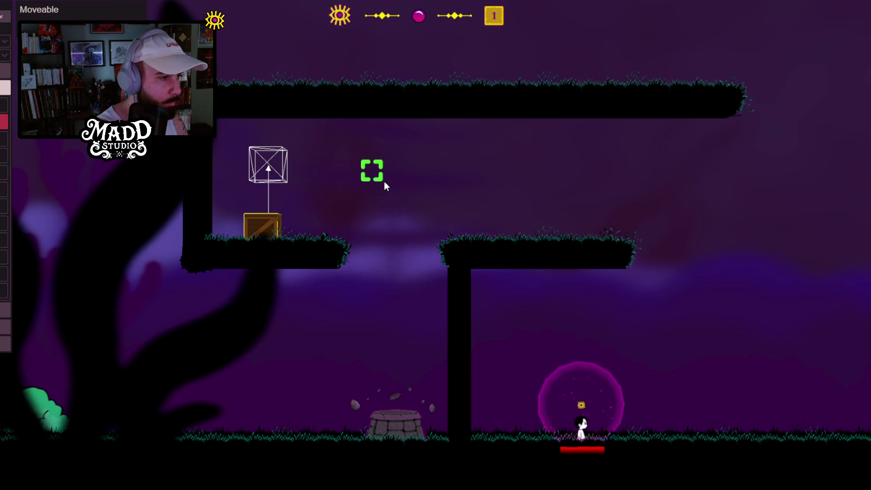
drag(396, 254, 393, 78)
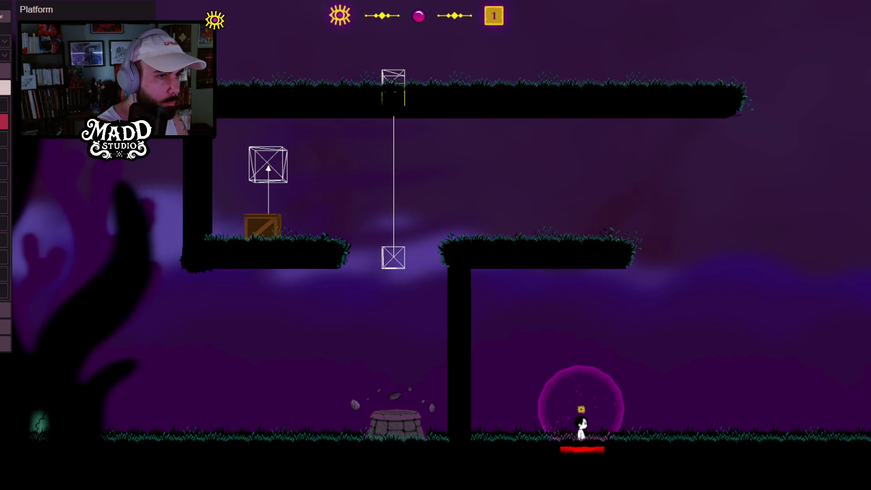
Step: Line up the moving platform's path ends vertically and move the character to the ground's left side
scroll(415, 145, up, 1)
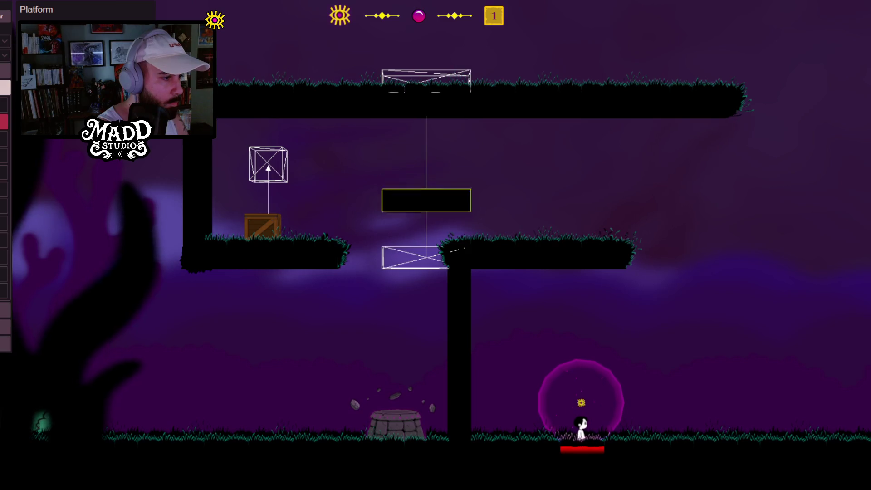
drag(427, 266, 383, 265)
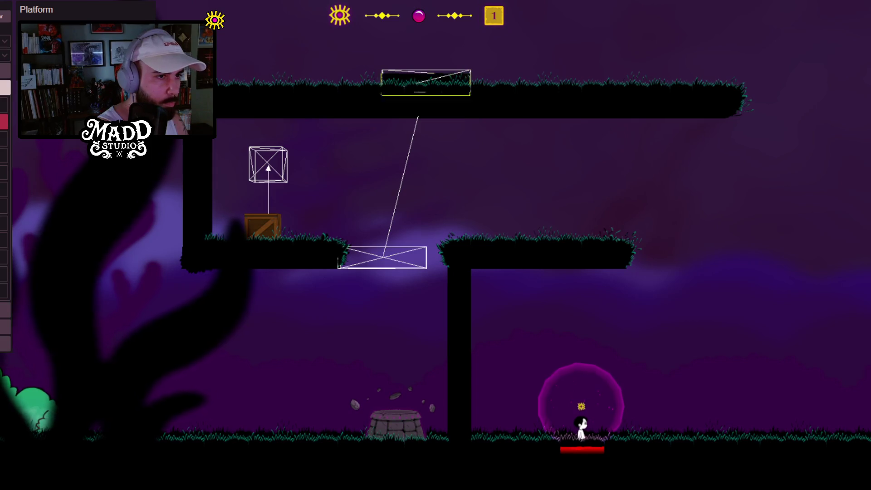
scroll(363, 51, up, 1)
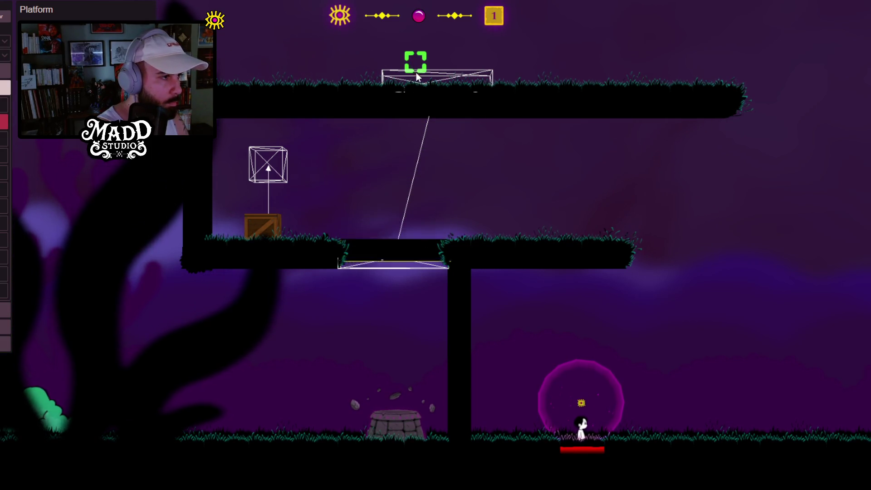
drag(419, 79, 375, 79)
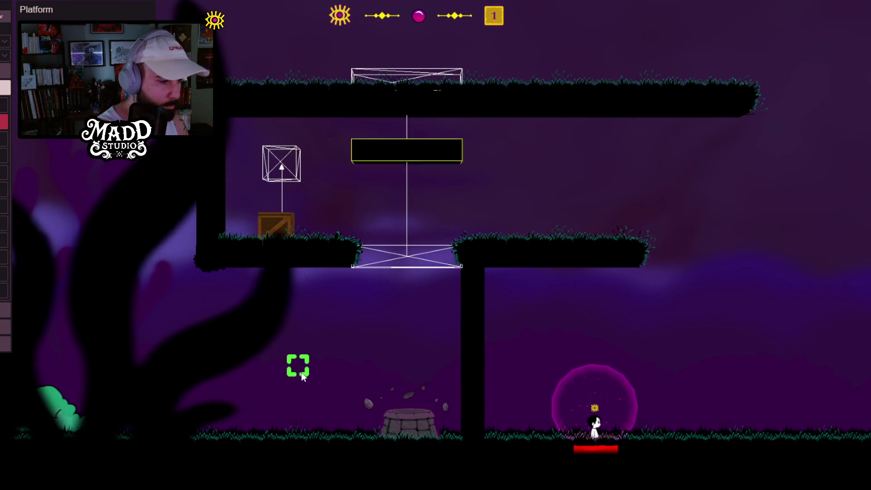
click(278, 360)
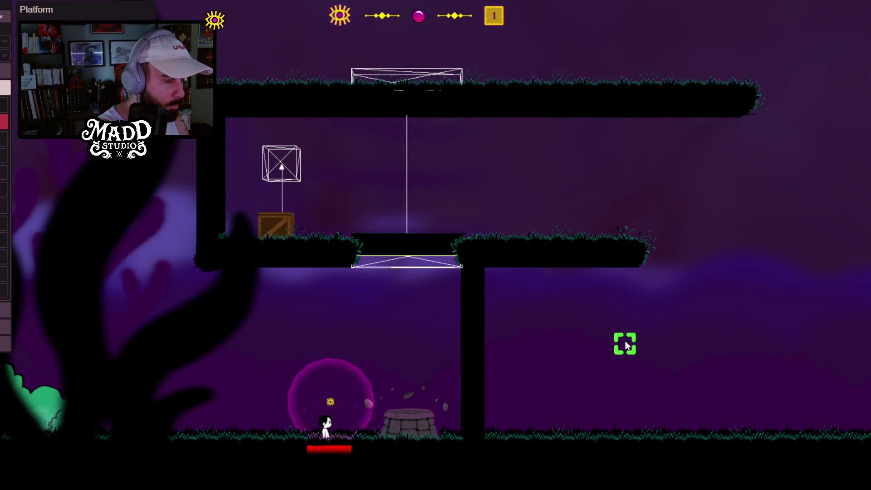
Step: Ride the moving platform up, step onto the left ledge, and jump to grab the cage anchor
key(Right)
key(space)
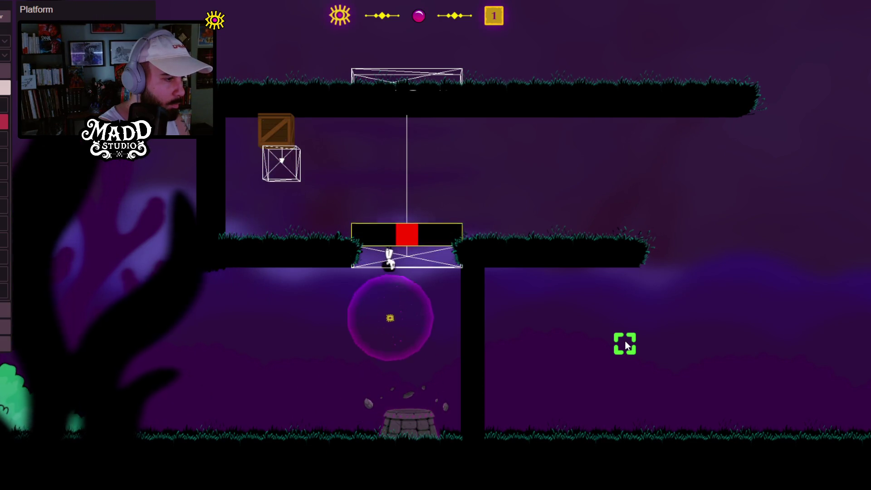
key(Left)
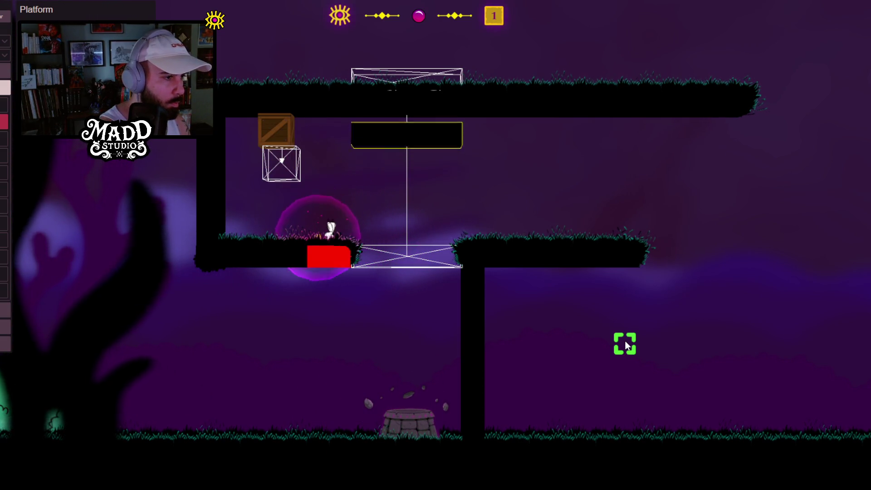
key(space)
Step: Move the inverted character back and forth along the ceiling, ending beside the crate
key(Right)
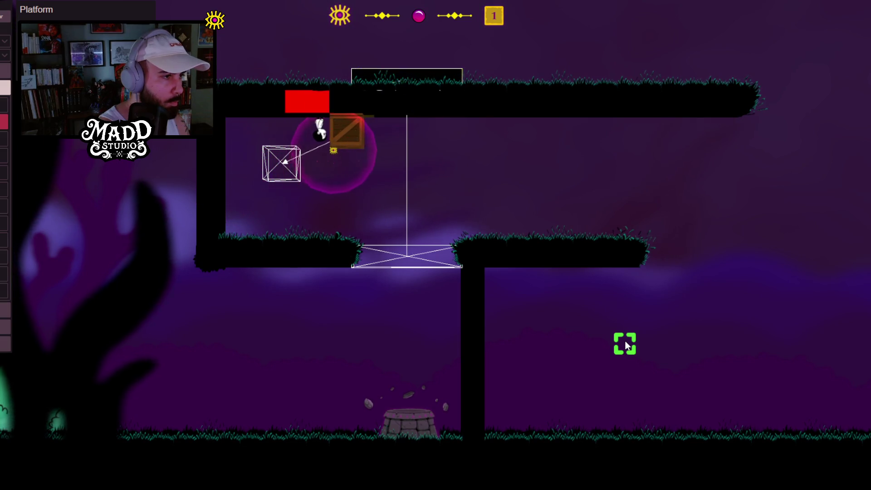
key(Right)
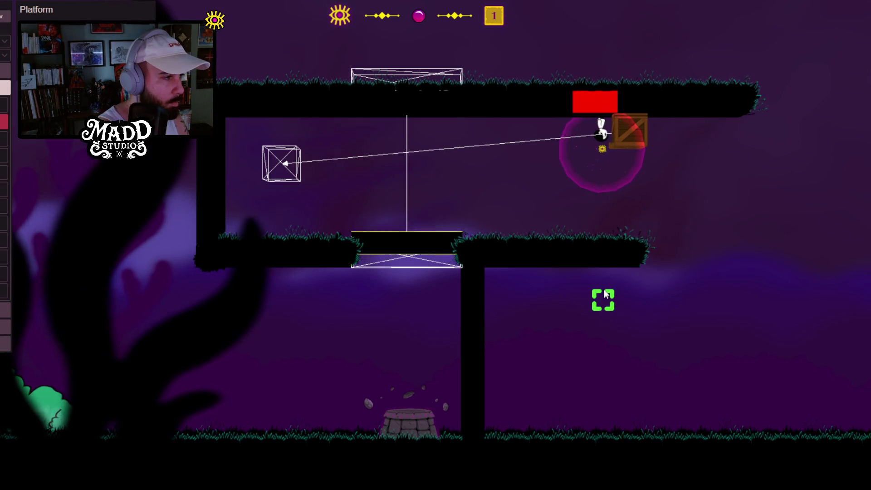
key(Left)
key(Right)
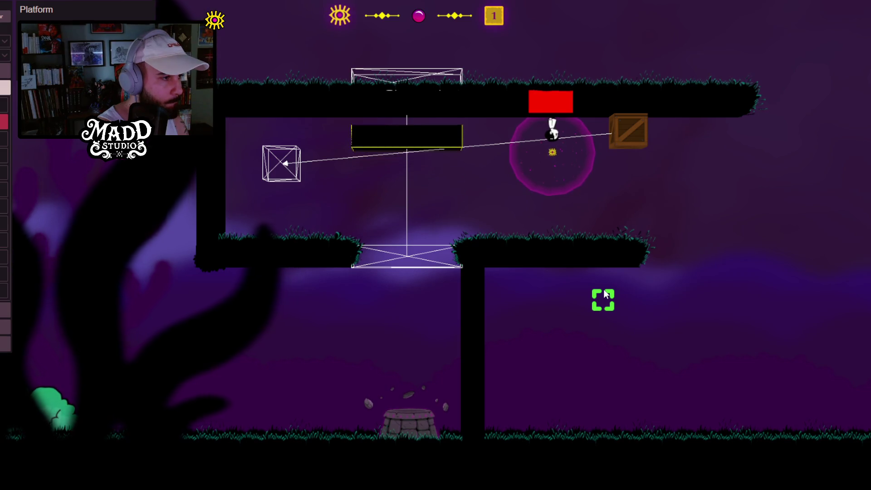
key(Left)
key(Right)
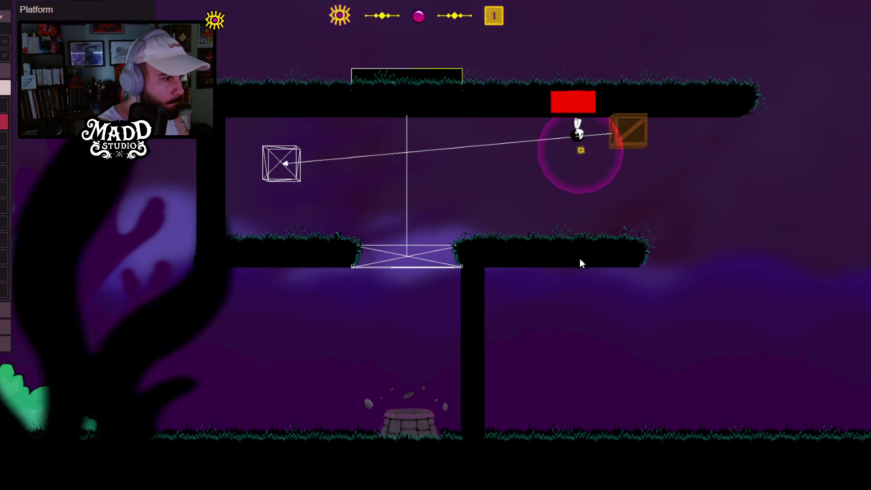
key(Right)
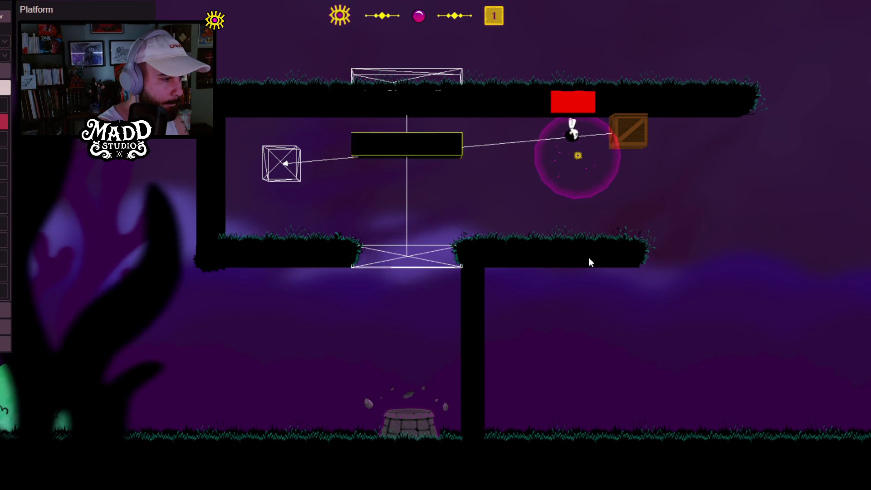
key(Left)
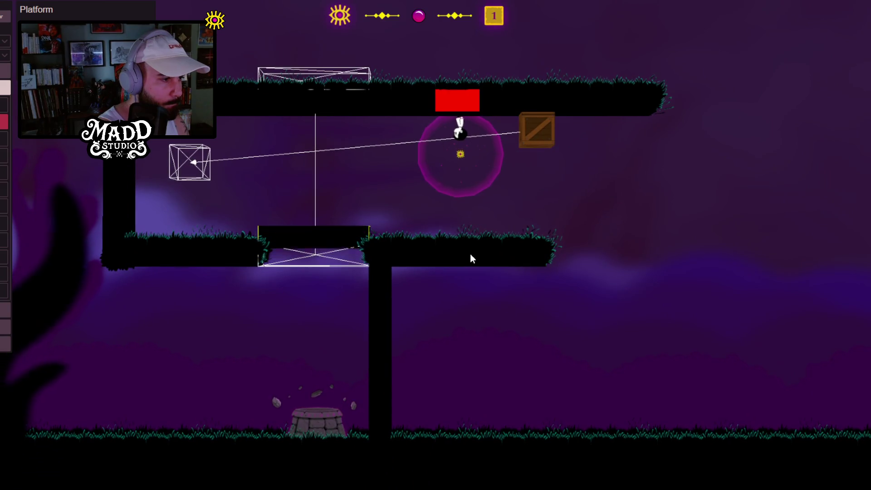
key(Right)
key(Right)
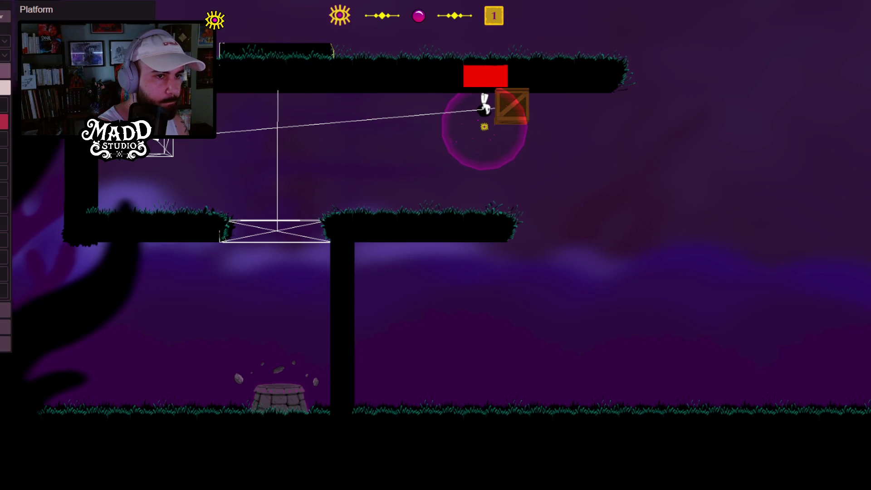
Step: Draw a pillar from the right ledge end to the ground and fill terrain chunks under the arch
drag(507, 240, 521, 402)
click(363, 254)
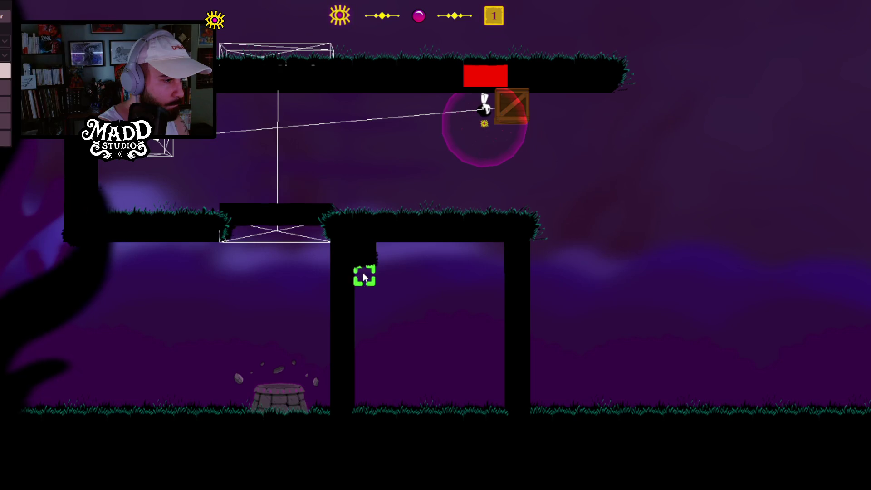
click(365, 293)
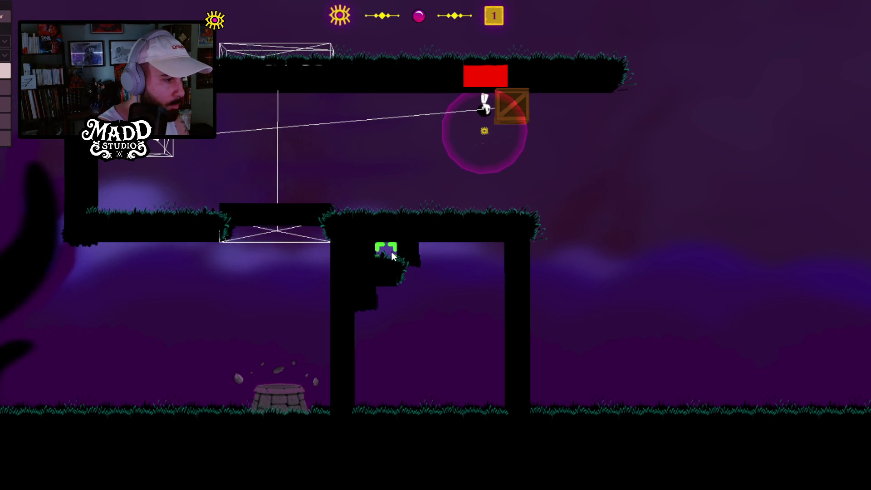
click(408, 254)
click(451, 255)
click(474, 274)
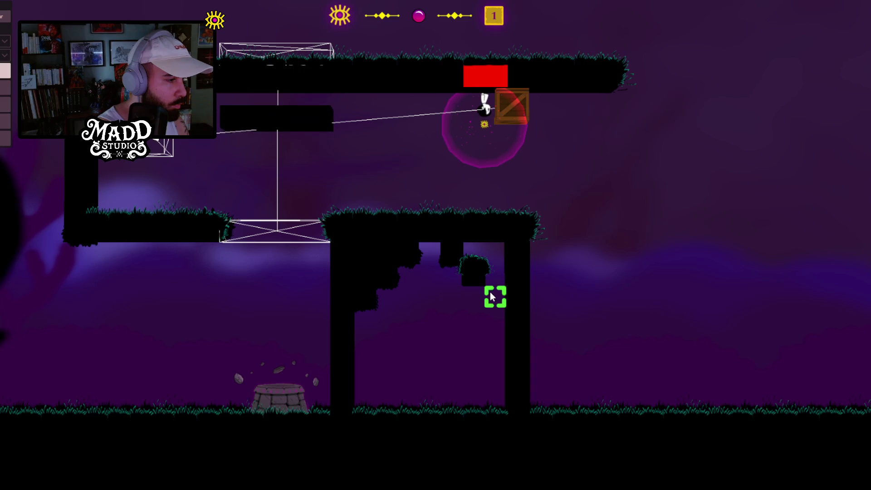
click(434, 245)
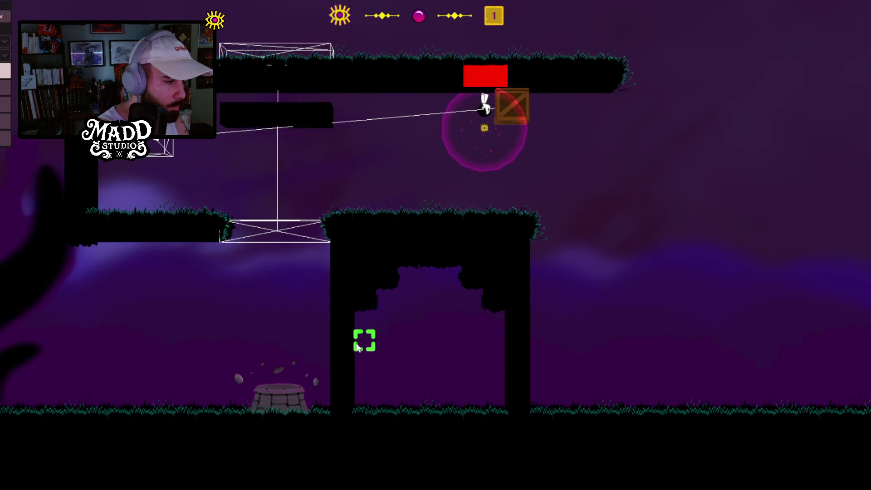
Step: Paint a low grassy step along the ground inside the arch
drag(361, 397, 470, 404)
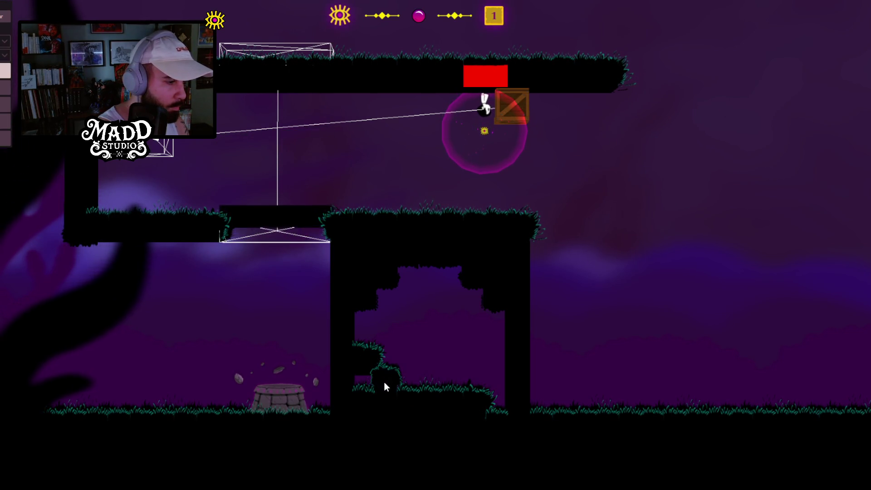
mouse_move(570, 370)
mouse_down()
mouse_move(550, 308)
mouse_move(510, 278)
mouse_up()
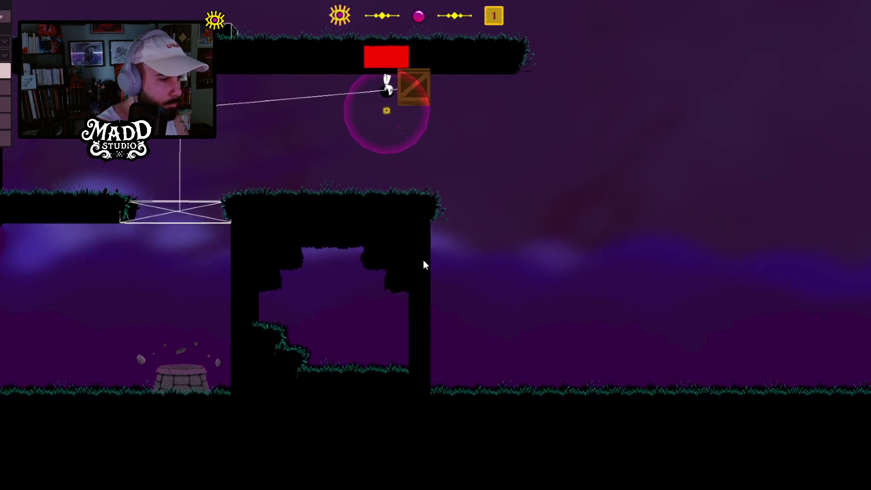
drag(405, 109, 560, 143)
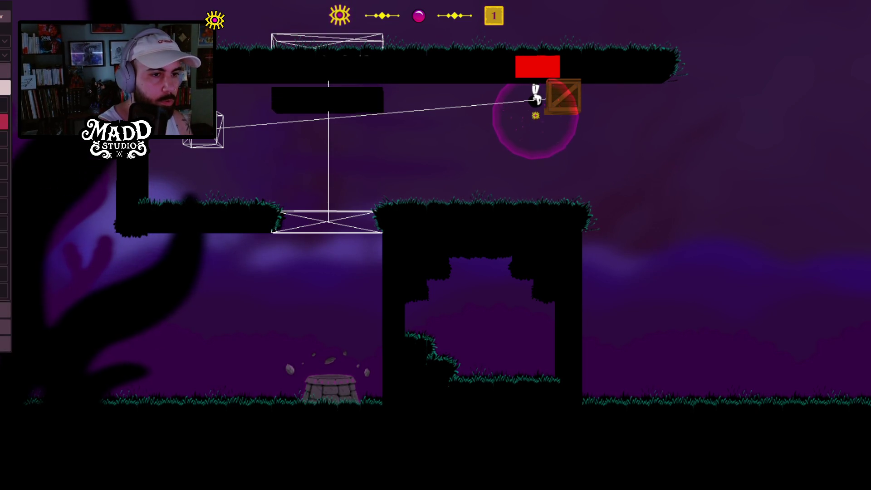
click(331, 48)
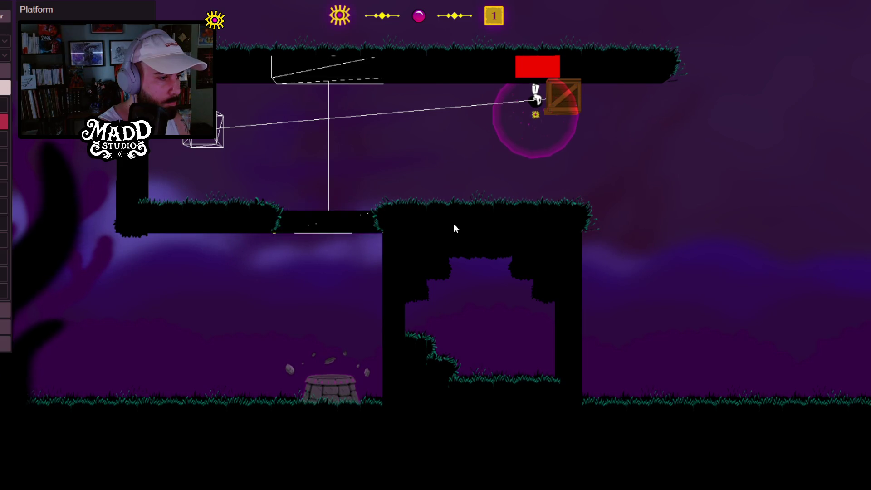
drag(452, 237, 521, 315)
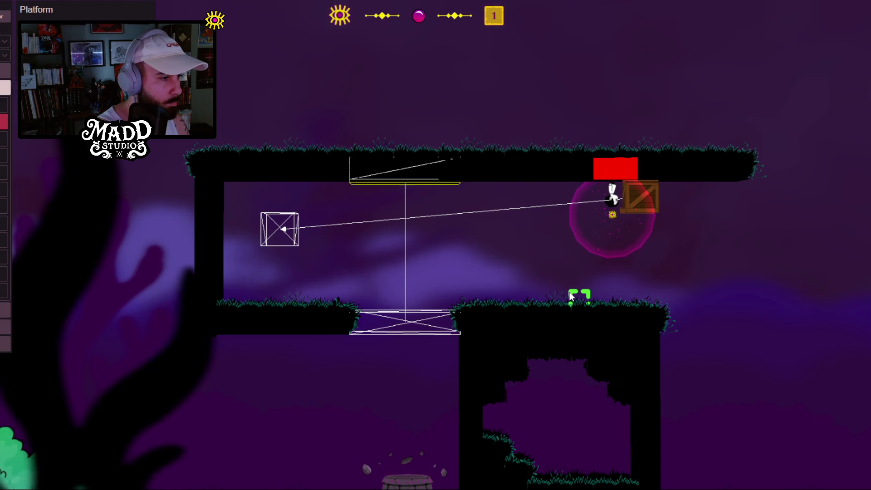
drag(605, 308, 391, 249)
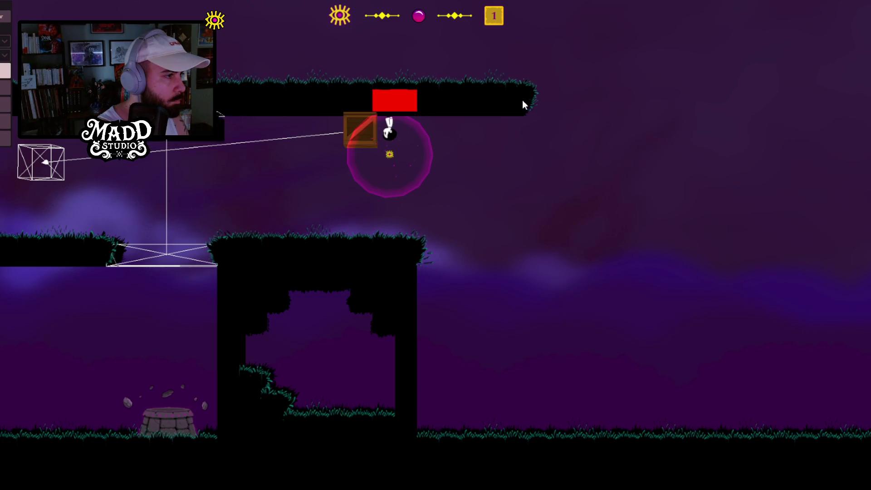
click(542, 124)
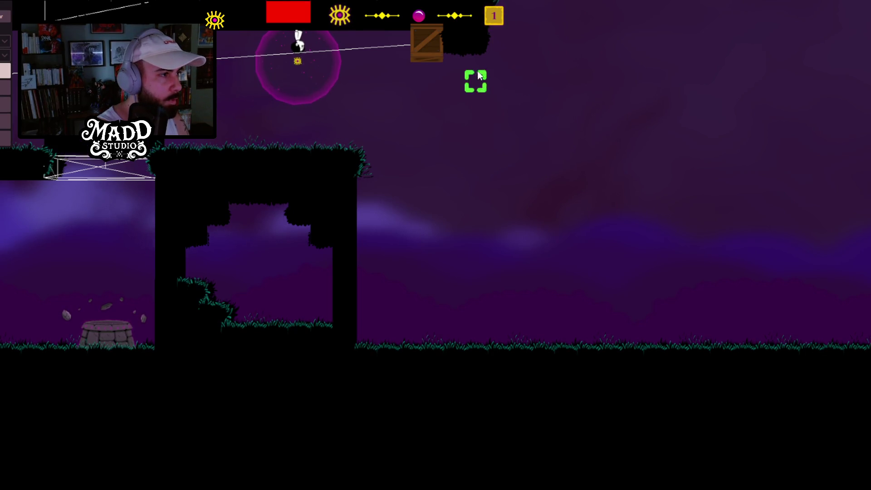
Step: Hang a column from the top ledge's right end and erase the arch's lower right leg
drag(461, 66, 457, 105)
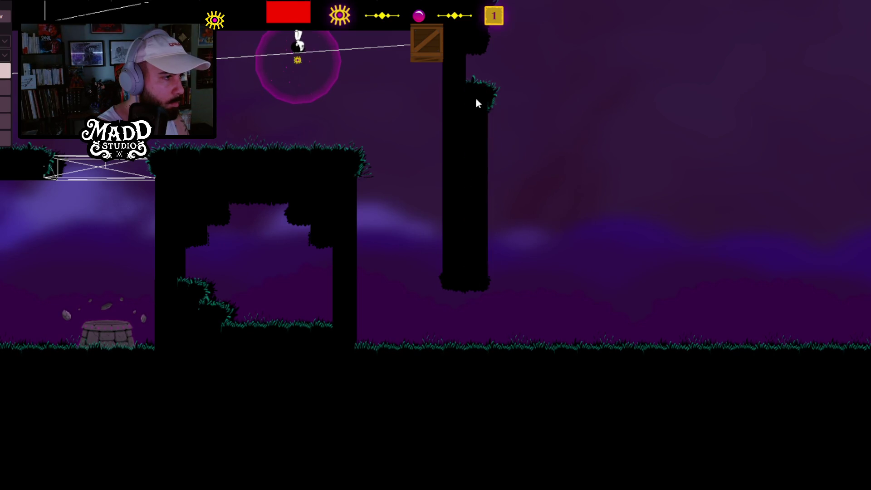
drag(366, 268, 372, 226)
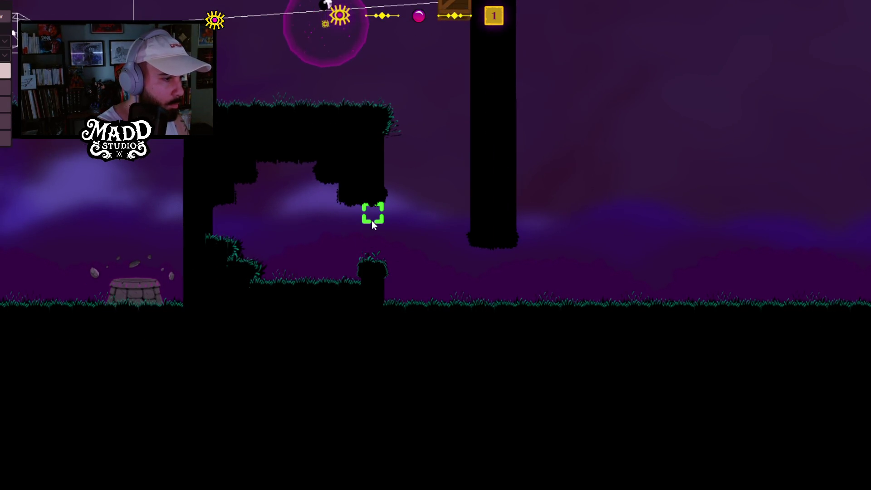
drag(371, 271, 373, 236)
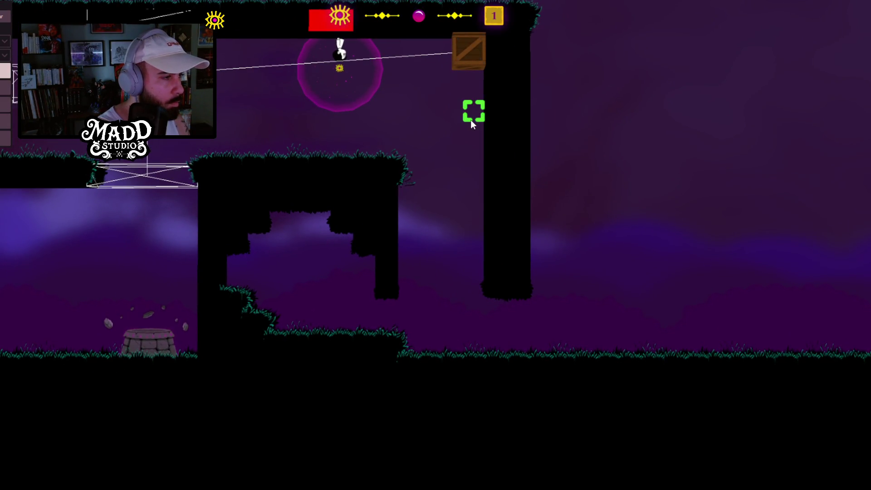
key(d)
key(d)
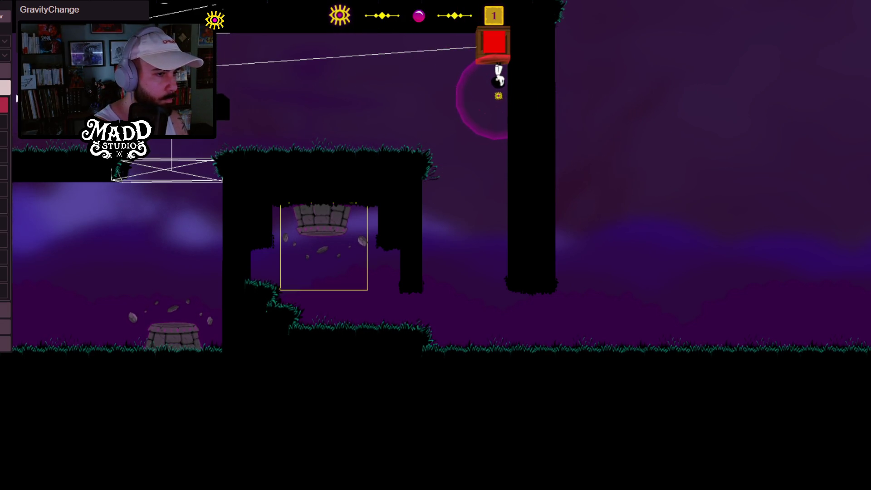
Step: Place an extra gravity well on top of the arch, then delete it
click(439, 173)
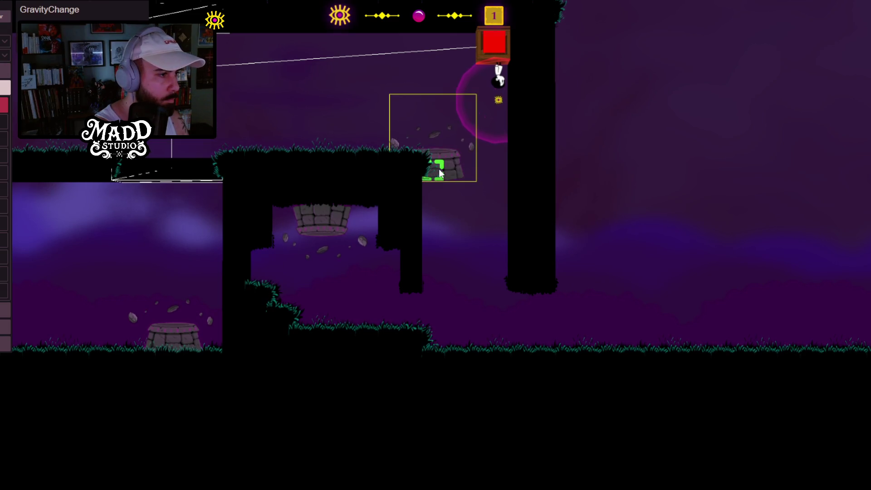
key(Delete)
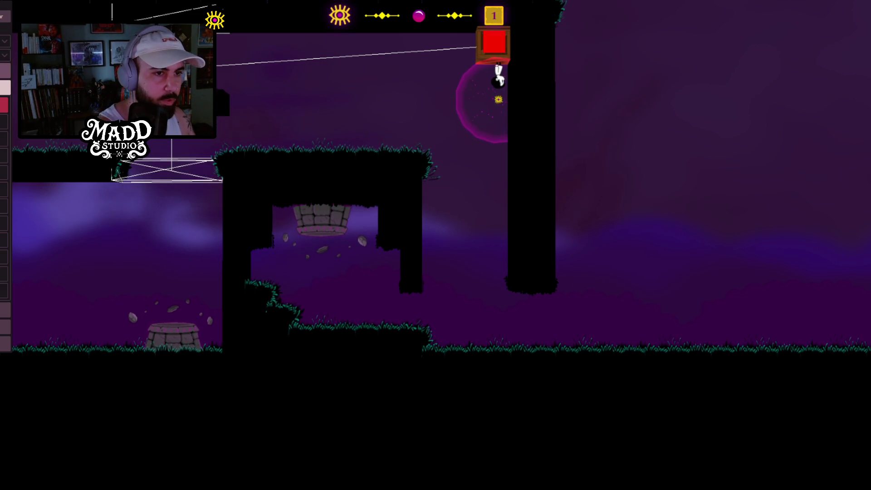
drag(538, 193, 483, 203)
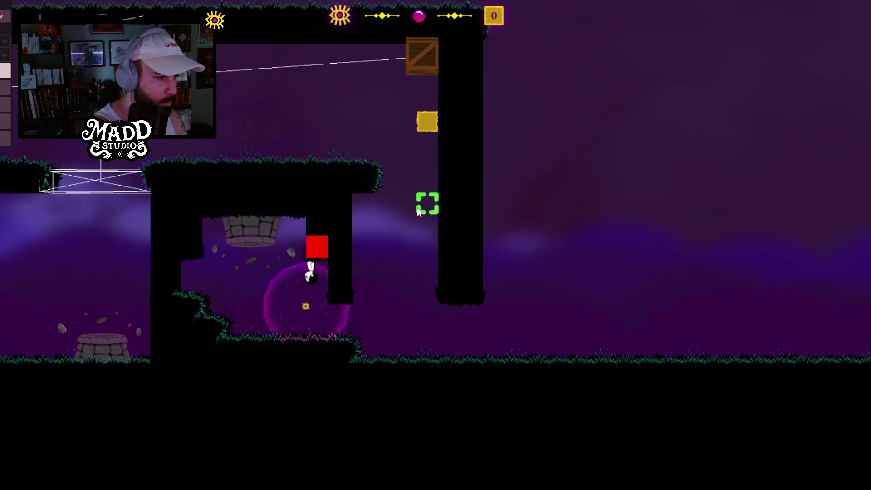
Step: Jump the character onto the roped crate, then push the crate left along the ground
click(417, 207)
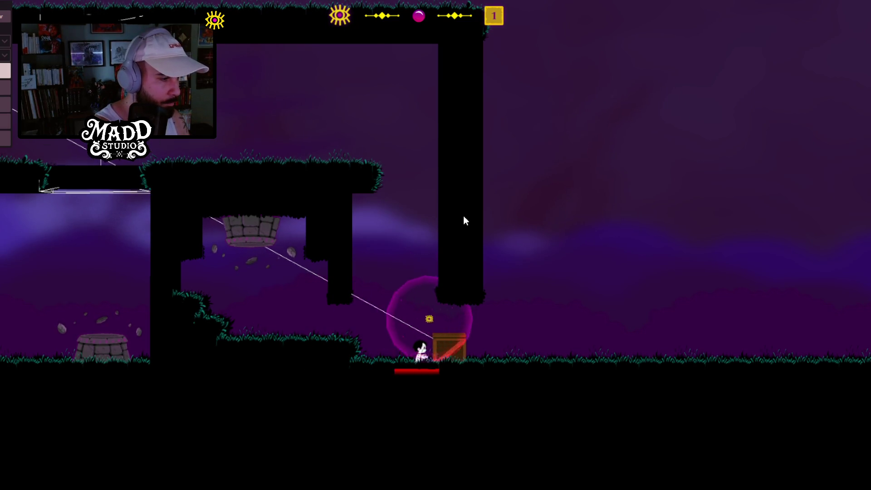
key(a)
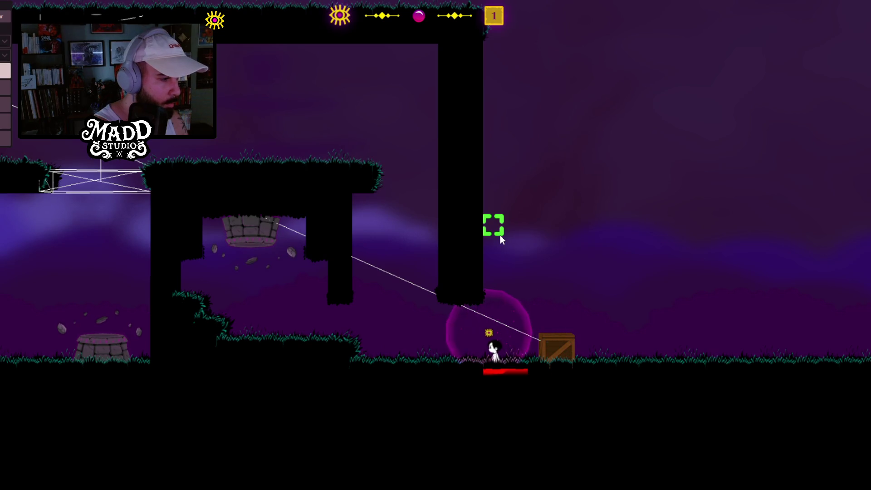
key(d)
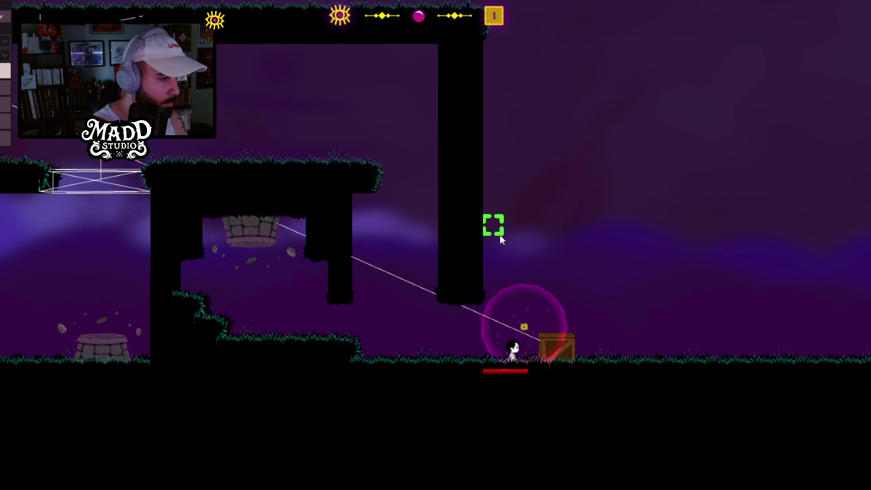
key(space)
key(d)
key(a)
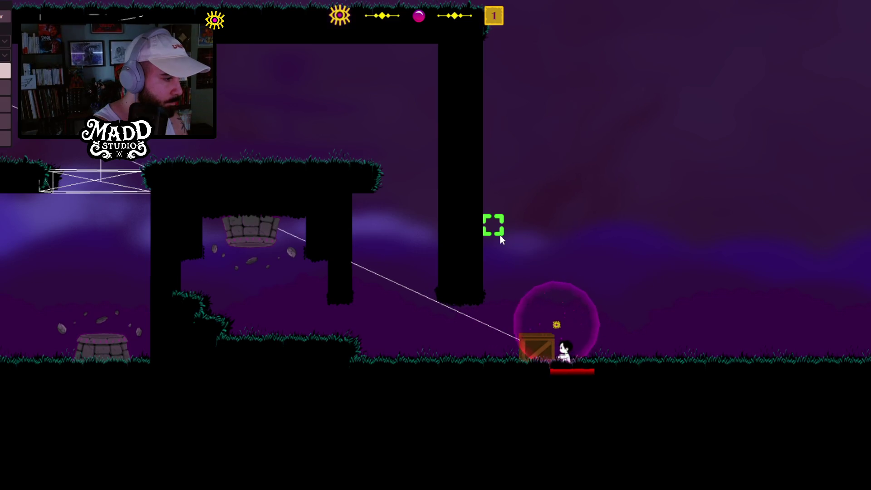
key(a)
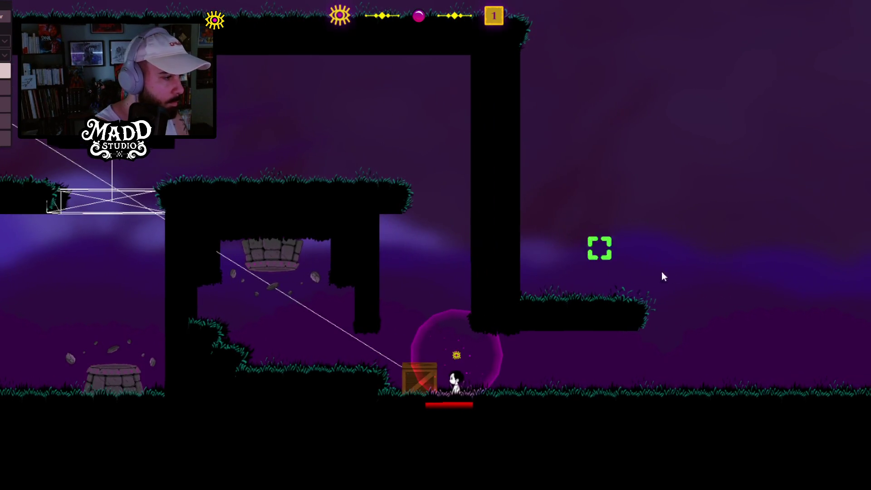
Step: Reveal the hidden stepped grassy platforms beside the tall pillar and lengthen the top one rightward
click(523, 47)
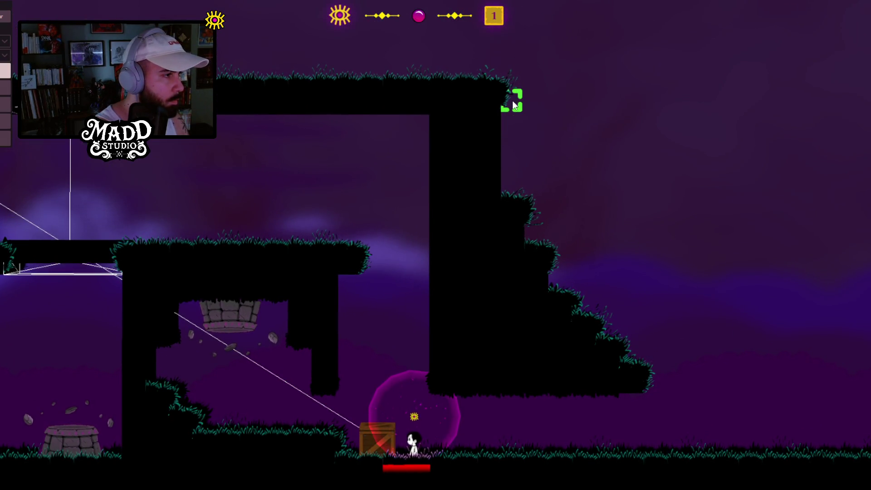
click(512, 100)
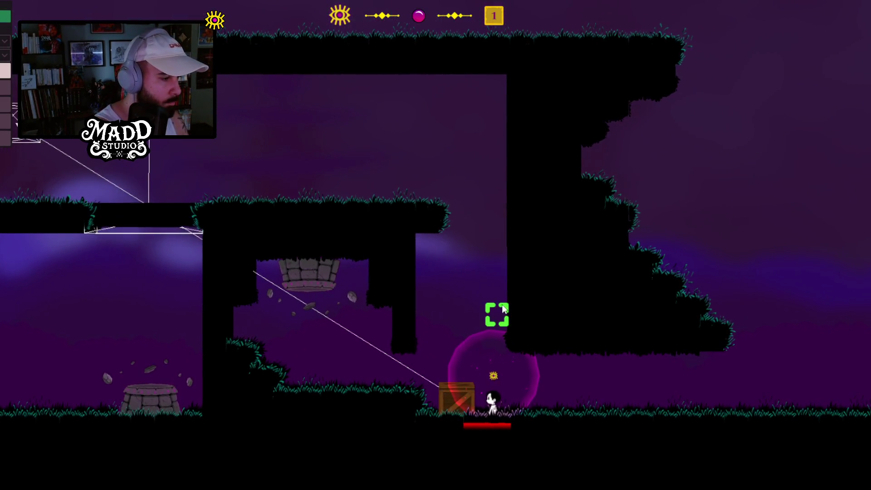
Step: Jump left over the crate, push it right, then hop over and push it back left
key(space)
key(a)
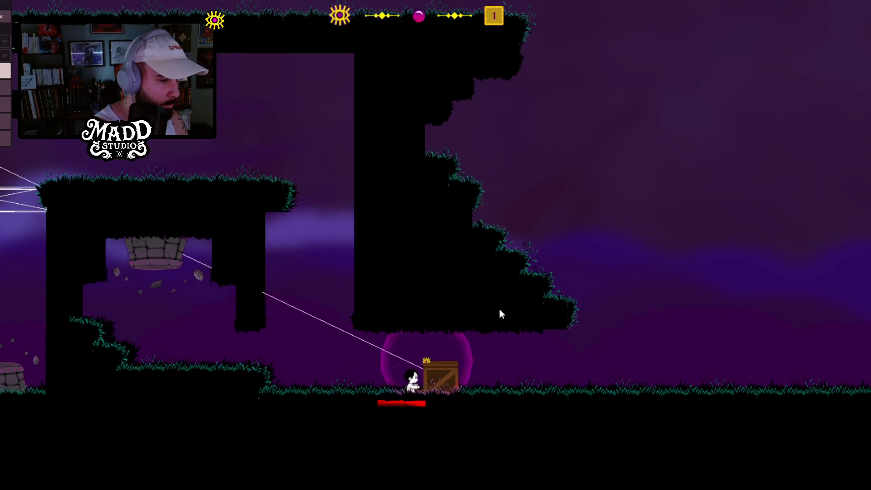
key(a)
key(d)
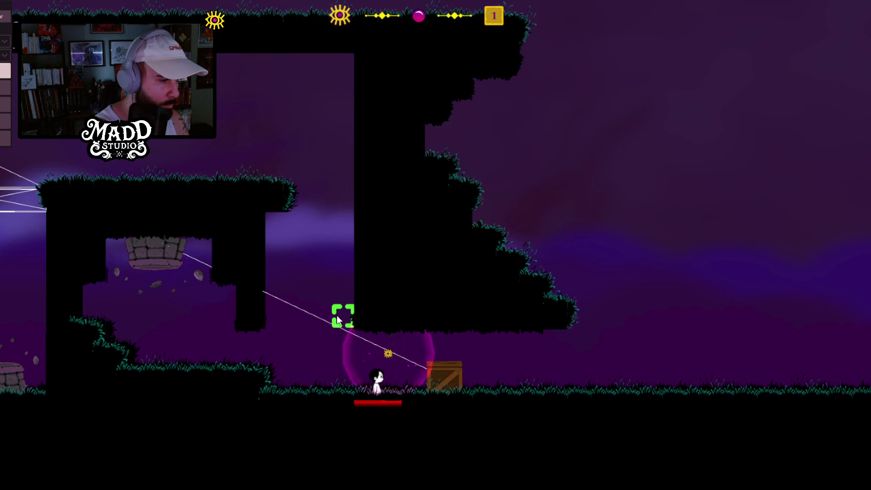
key(d)
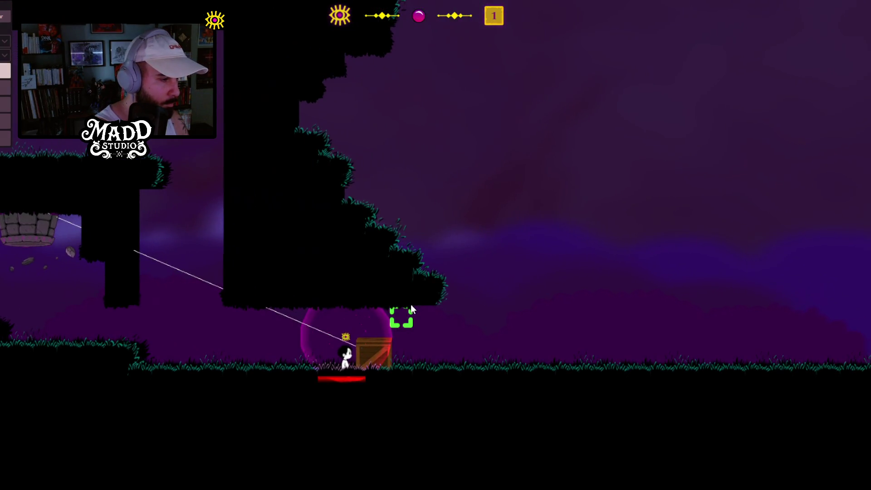
key(a)
key(d)
key(space)
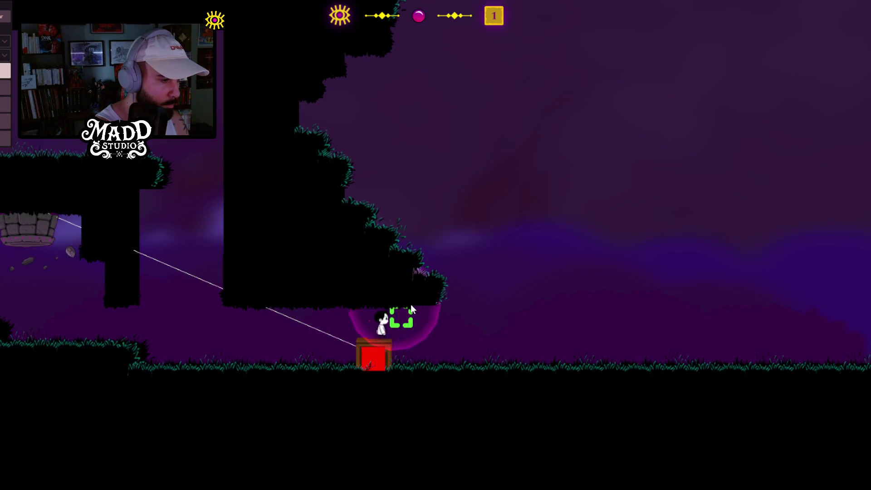
key(a)
key(a)
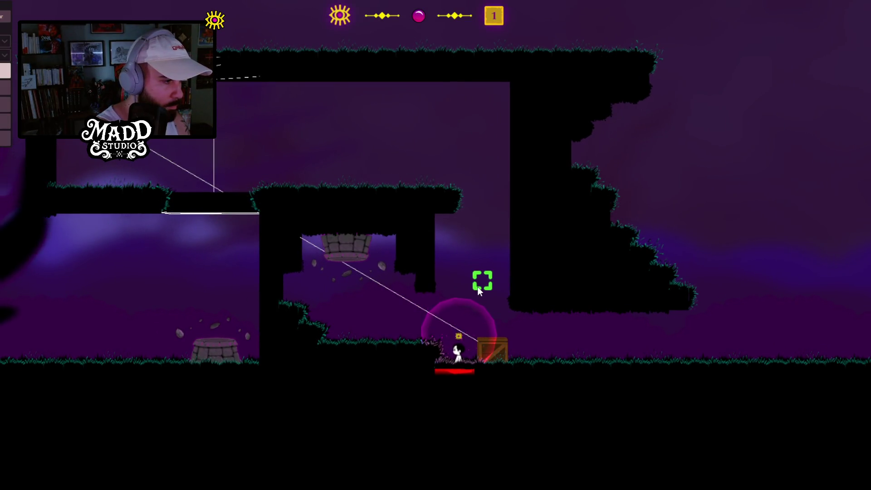
Step: Push the crate right again, back off, jump over it and return left toward it
key(space)
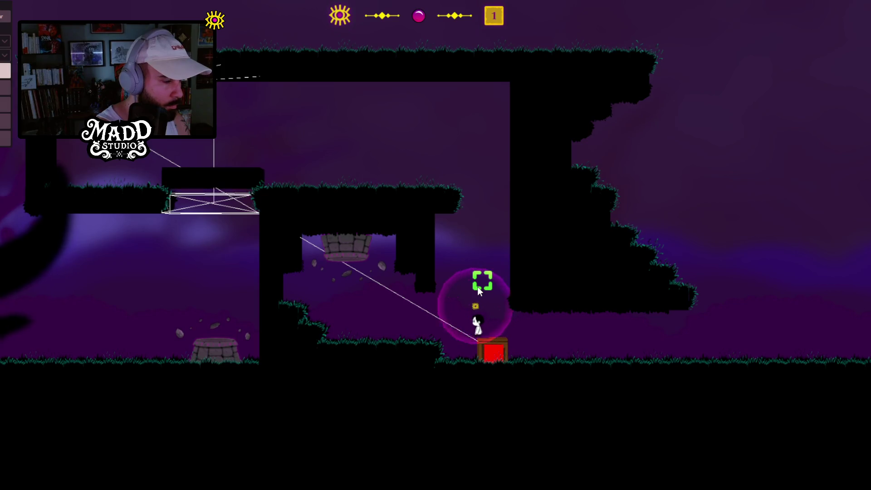
key(d)
key(d)
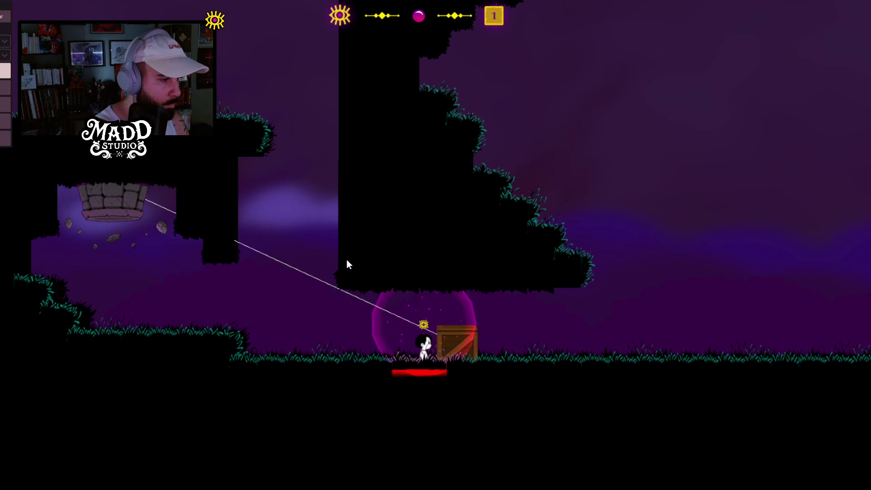
key(a)
key(a)
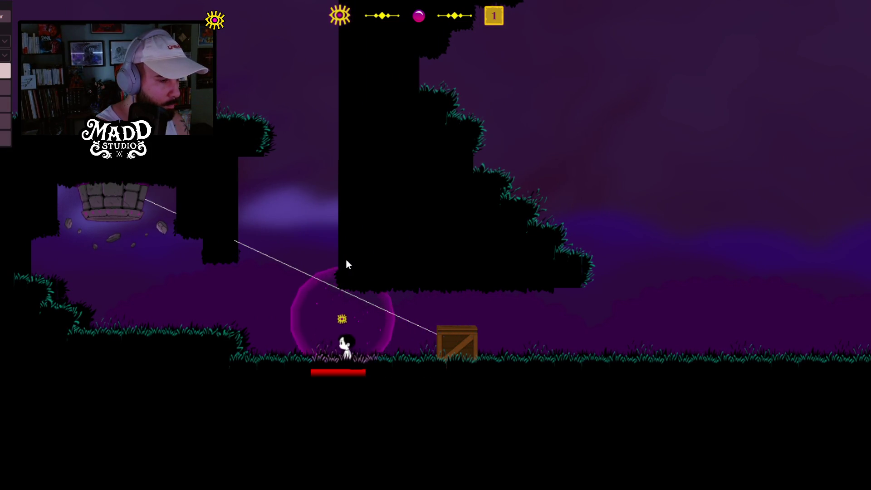
key(d)
key(d)
key(space)
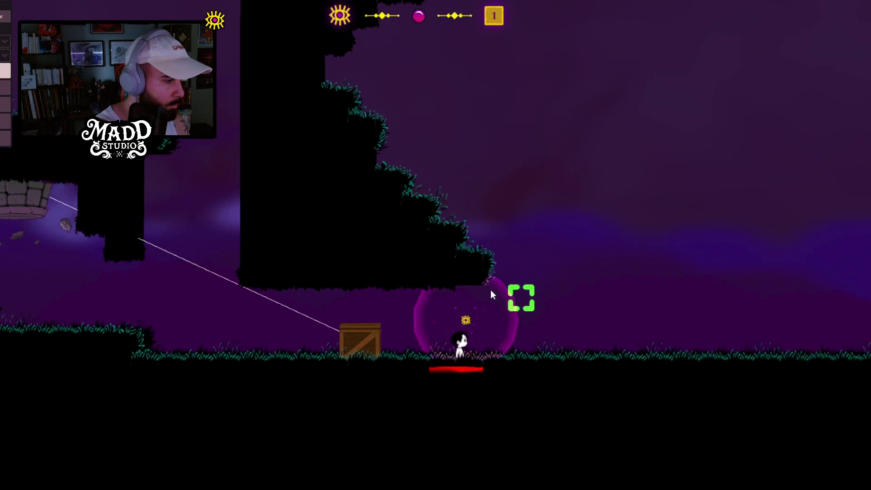
key(a)
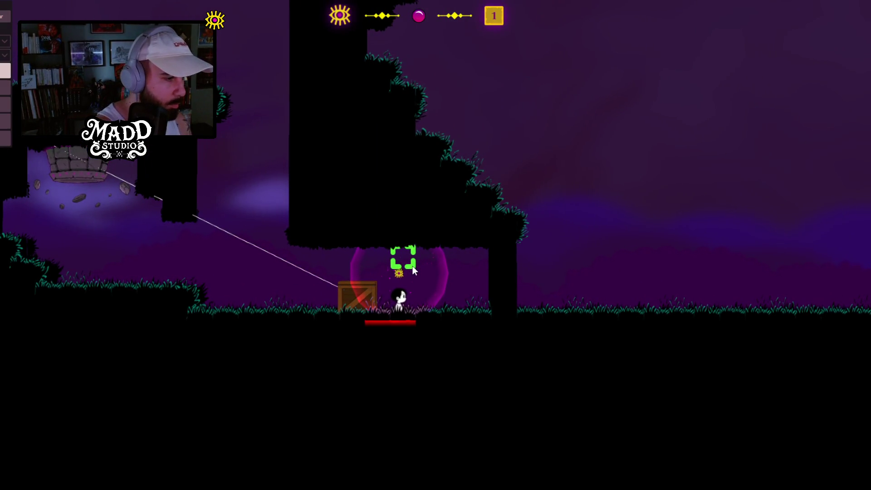
Step: Push the roped crate left along the ground until it rests just short of the overhang
key(a)
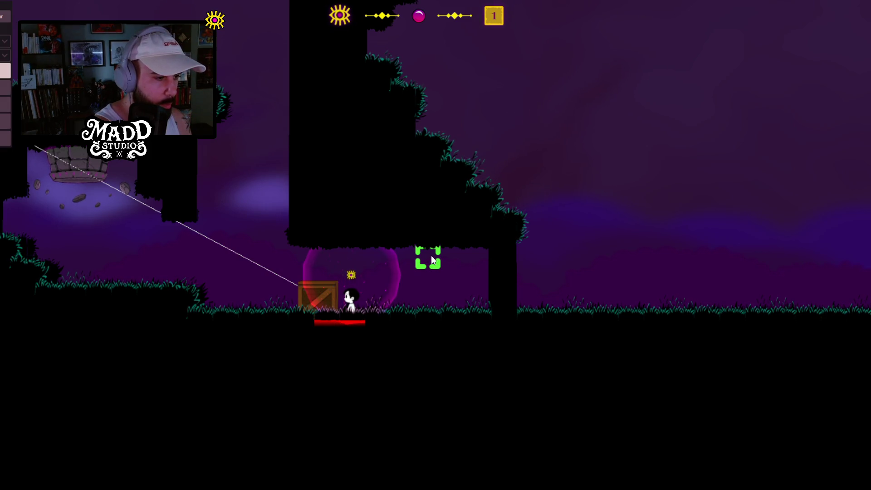
key(d)
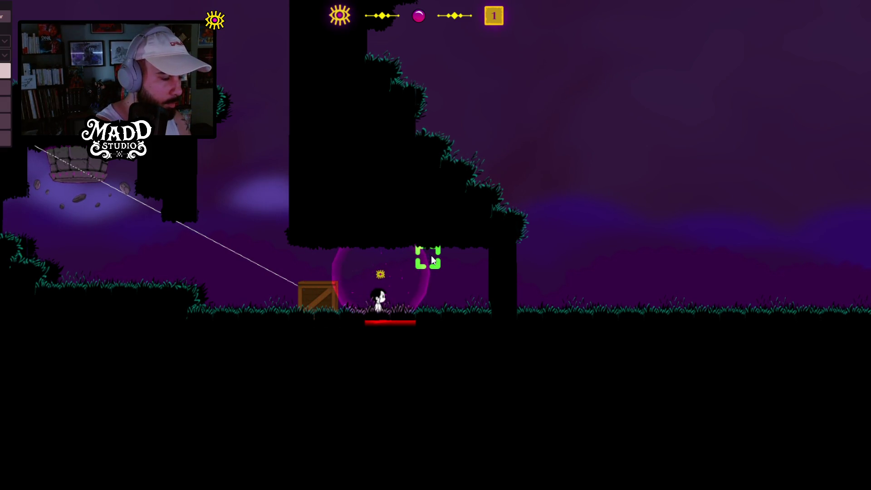
key(a)
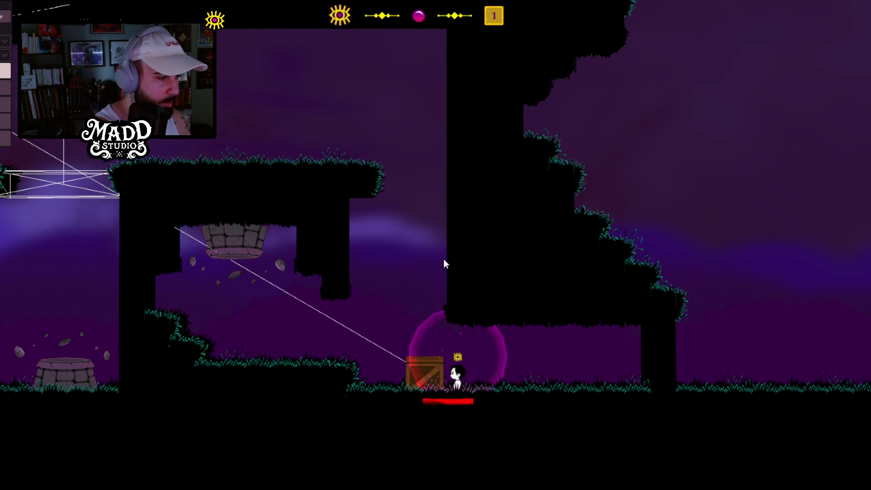
key(a)
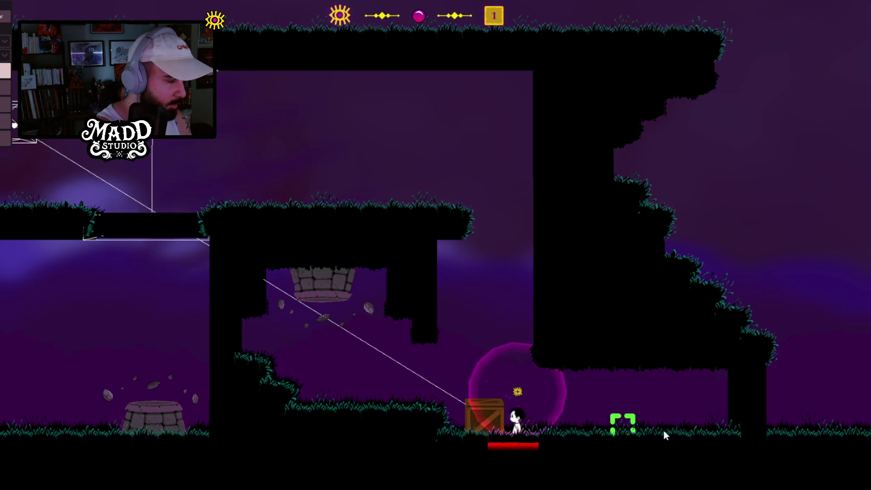
Step: Float up to the ledge target, drop a block there and pick it back up
click(474, 354)
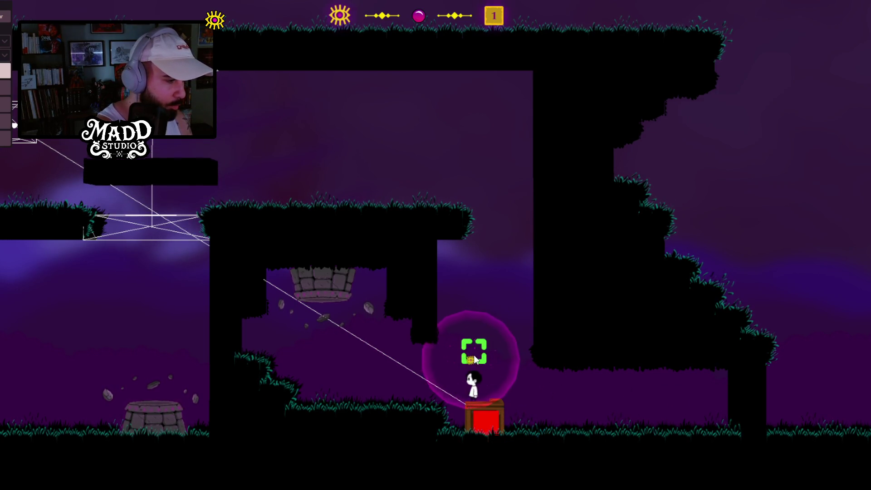
click(473, 354)
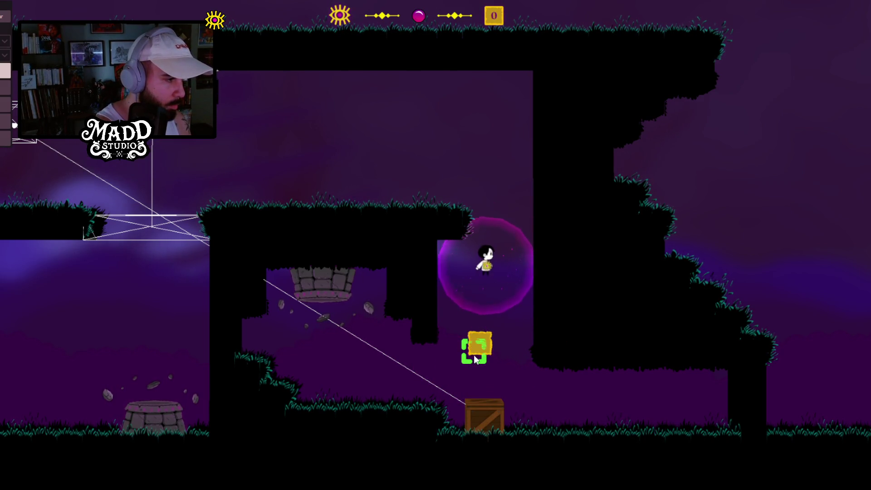
click(474, 355)
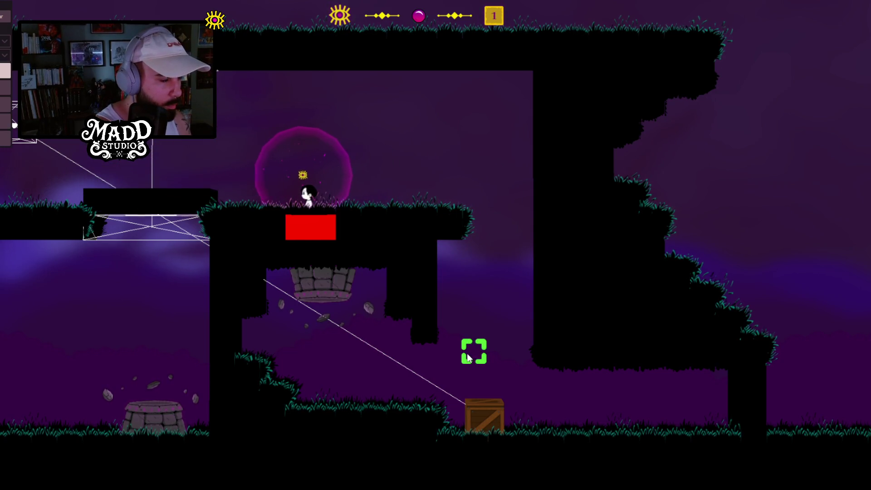
Step: Drop off the ledge to the crate, then shorten the pillar under the stepped overhang
key(d)
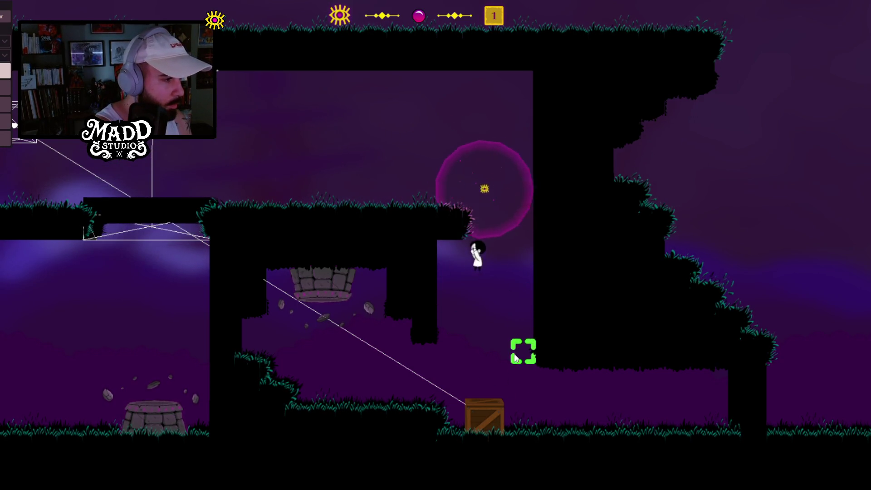
key(d)
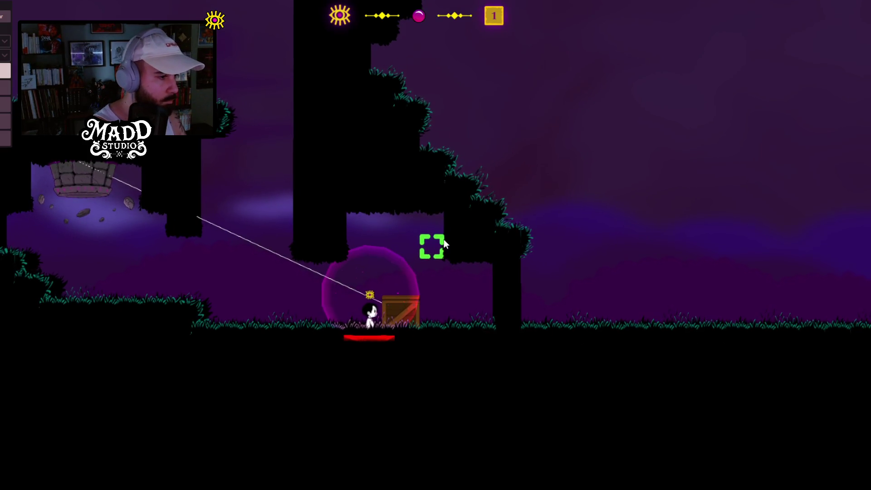
key(a)
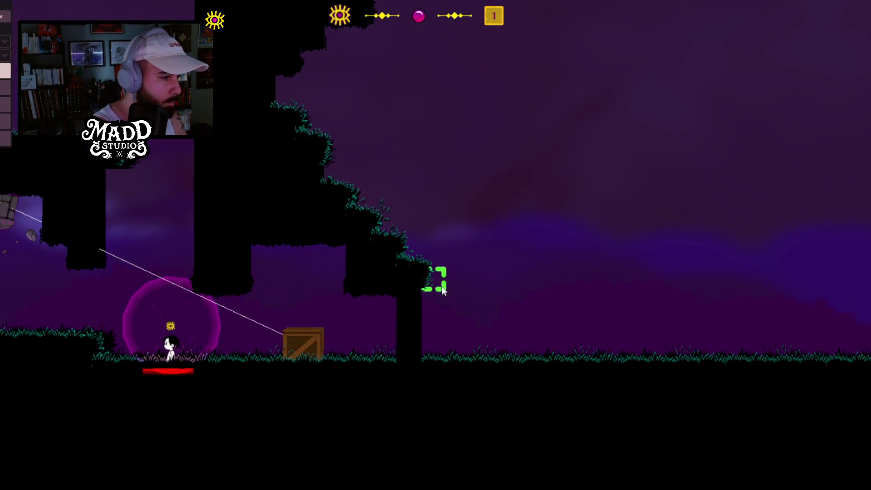
click(420, 308)
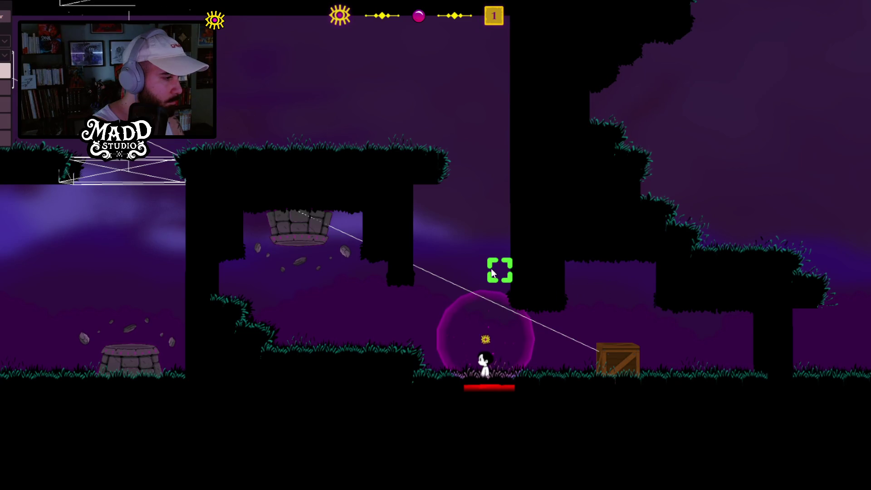
Step: Run right past the crate and jellyfish into the gravity well bubble and flip onto the ceiling
key(d)
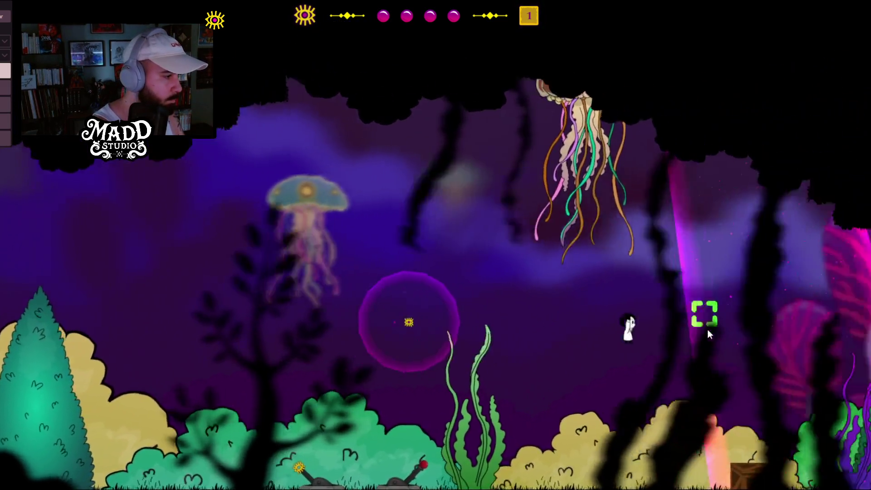
key(d)
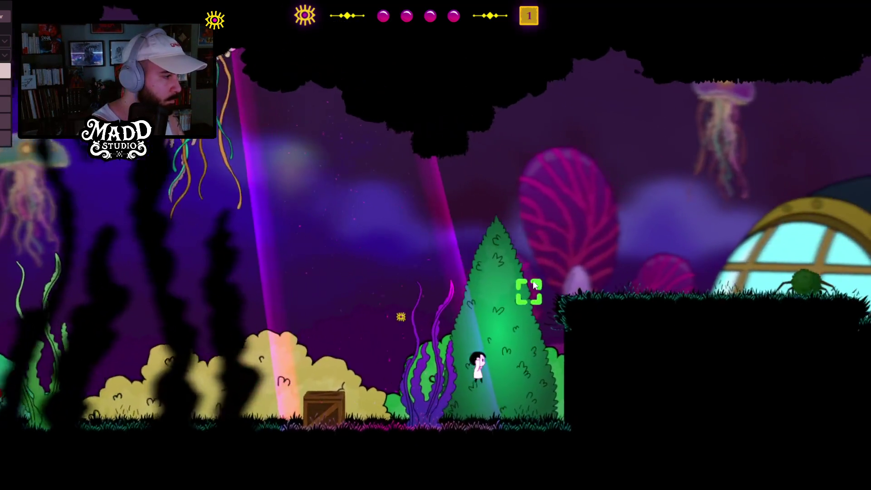
key(d)
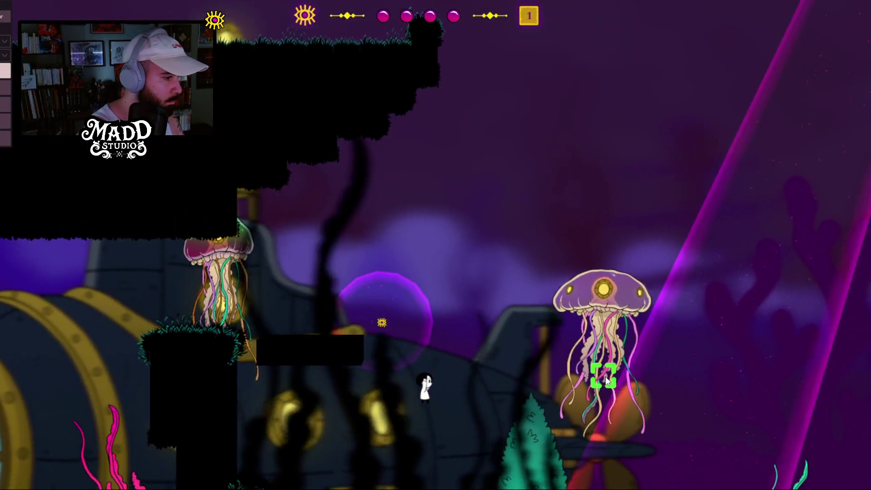
key(d)
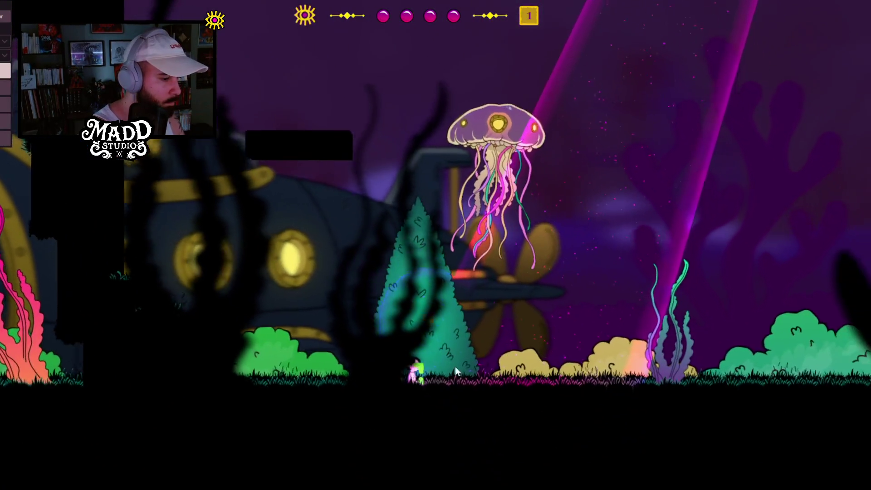
key(d)
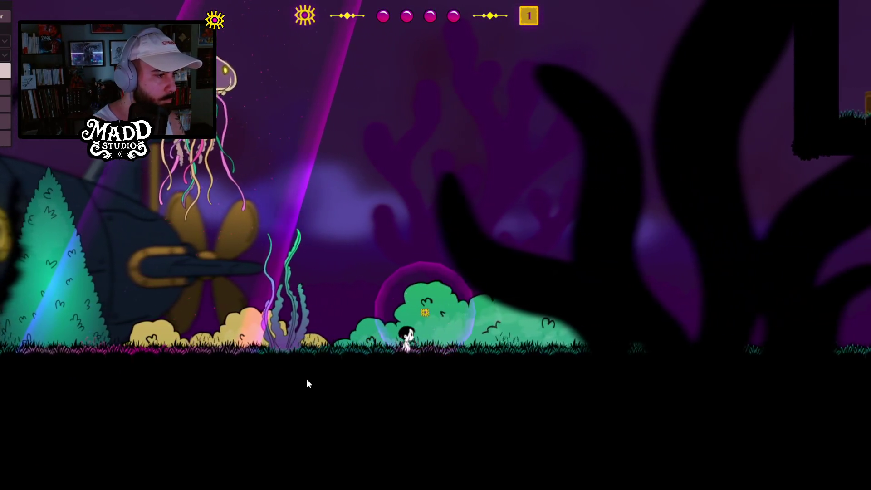
key(d)
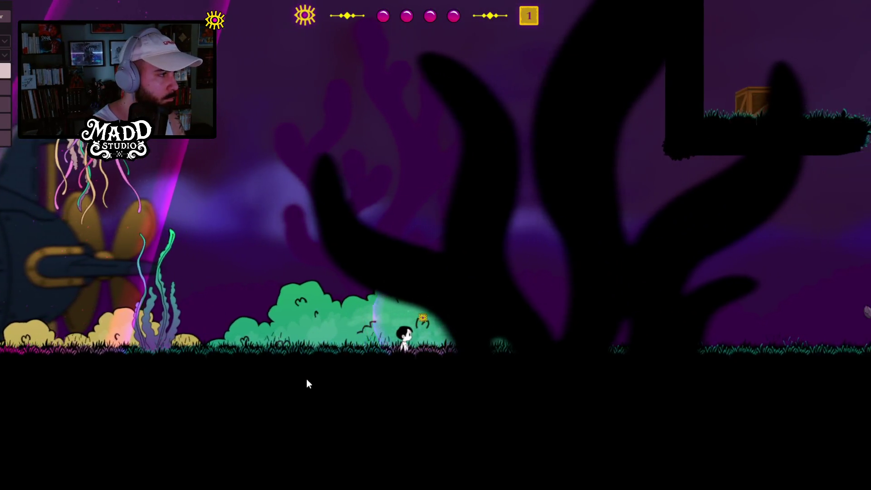
key(d)
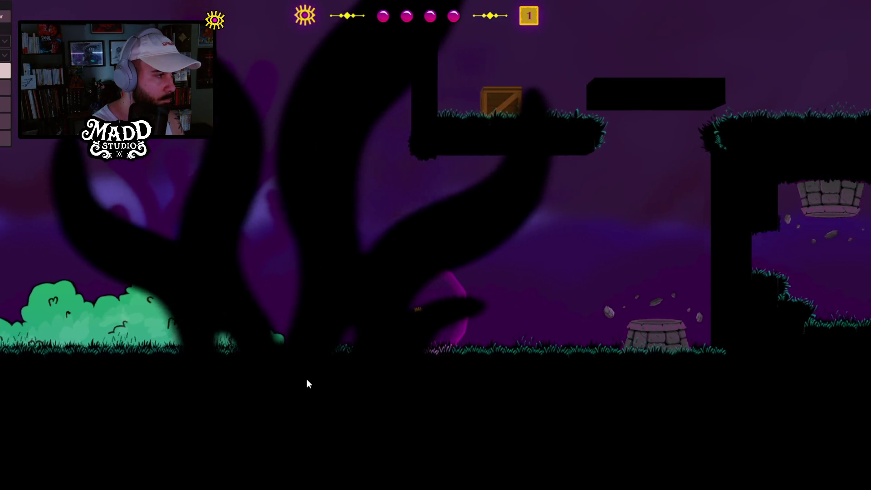
key(space)
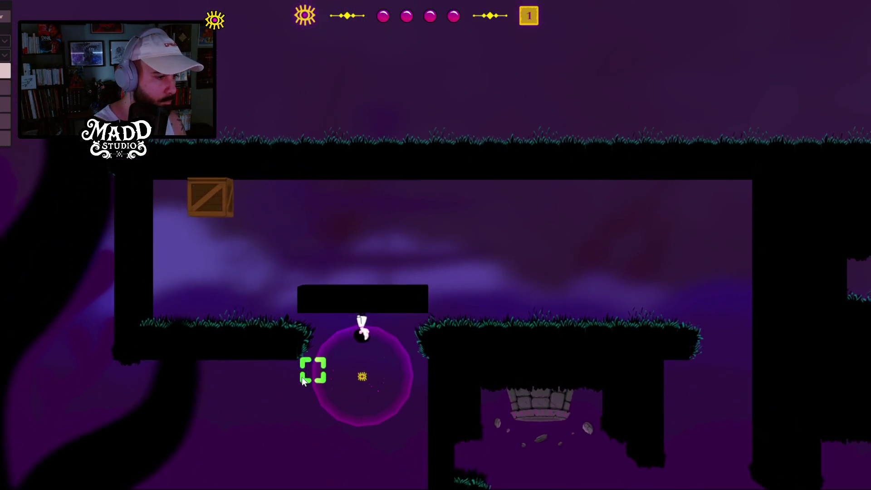
Step: Walk upside-down along the ceiling, pushing the crate to the right
key(a)
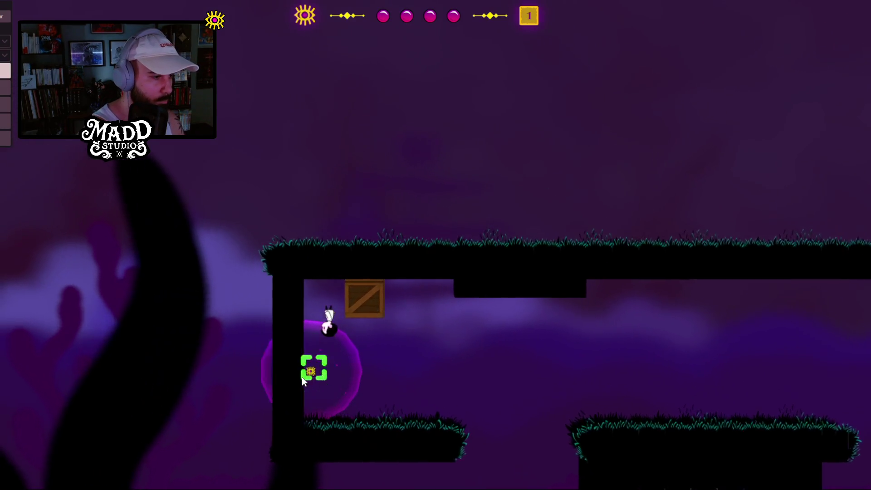
key(d)
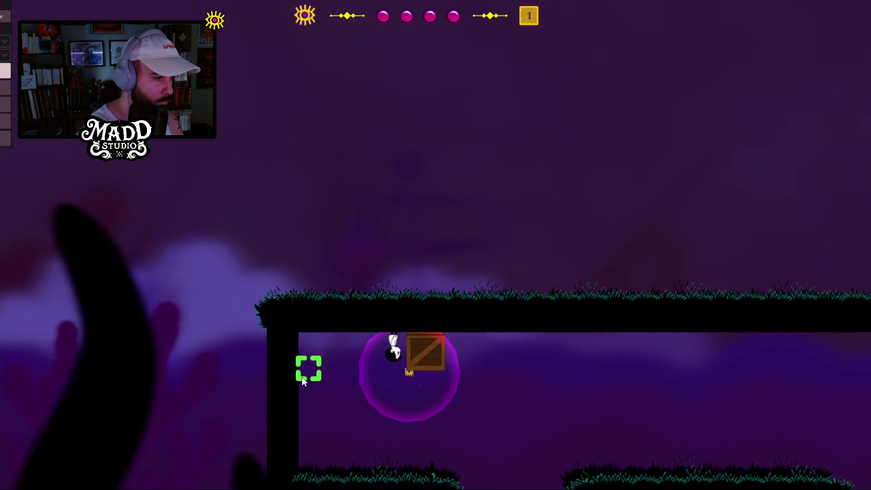
key(d)
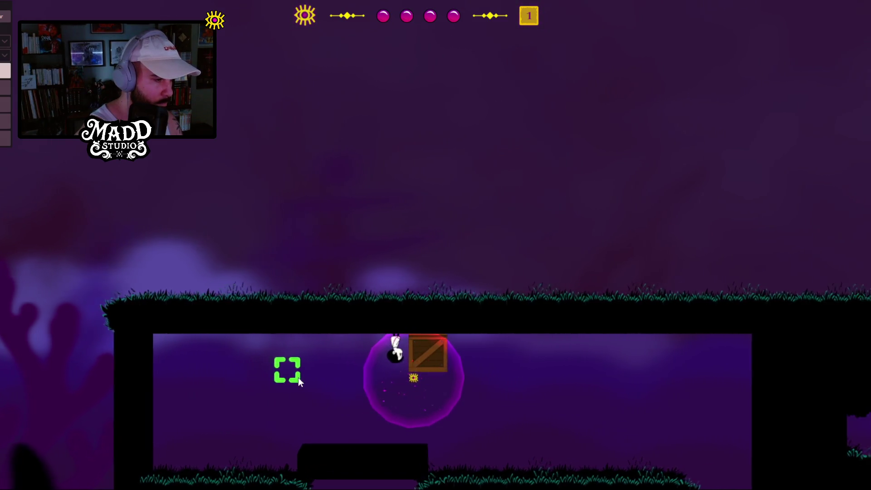
key(d)
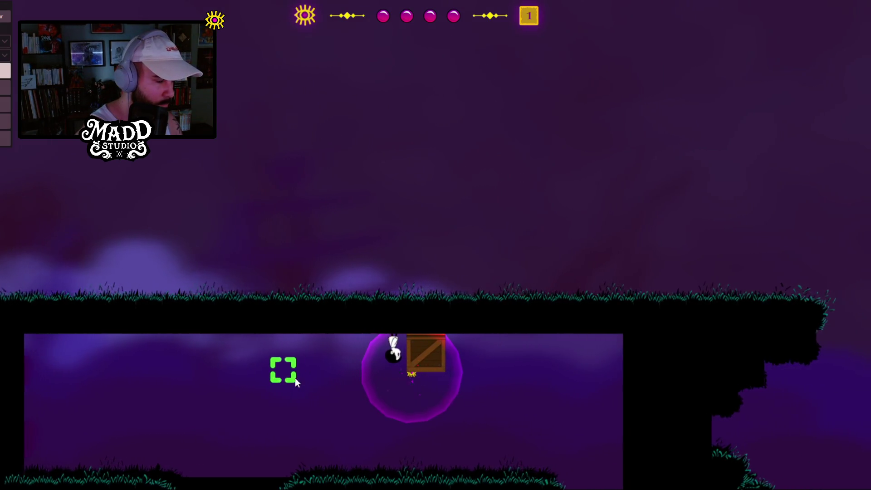
key(d)
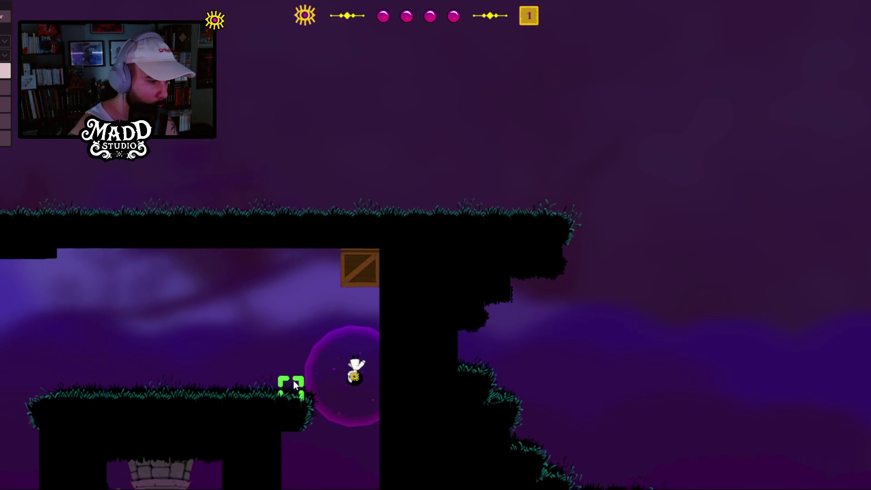
Step: Place a yellow block, drop back to the ground, then remove the block so the crate falls
click(293, 381)
key(a)
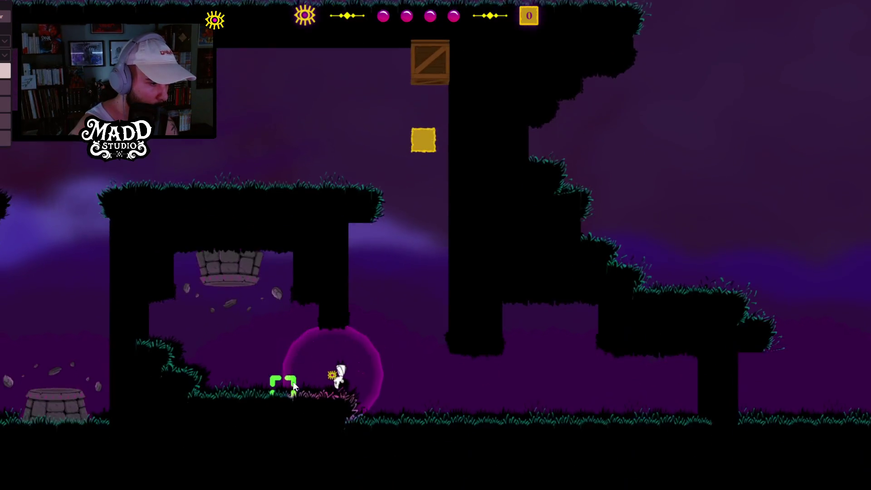
key(a)
click(293, 383)
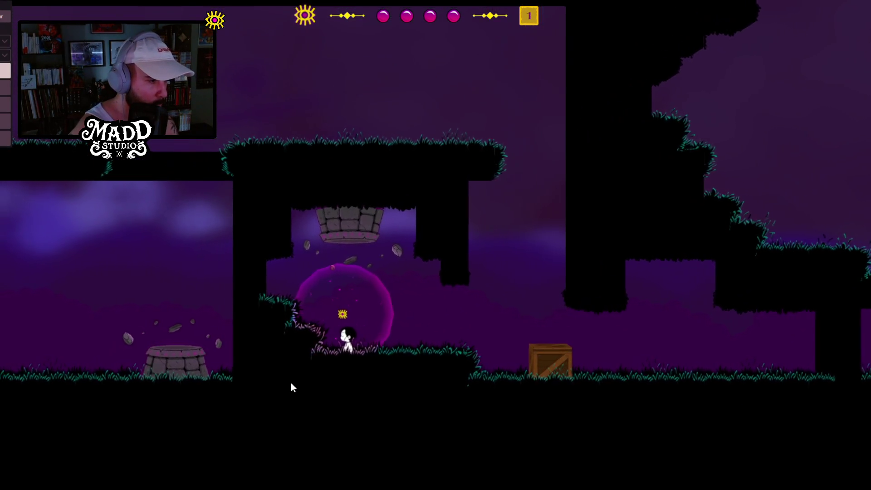
Step: Push the crate right along the floor, float onto the ledge above the well and drop down
key(d)
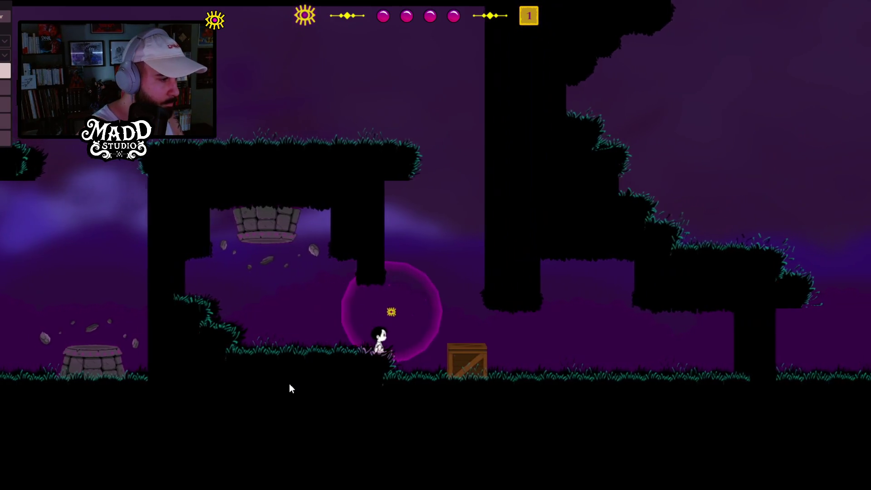
key(d)
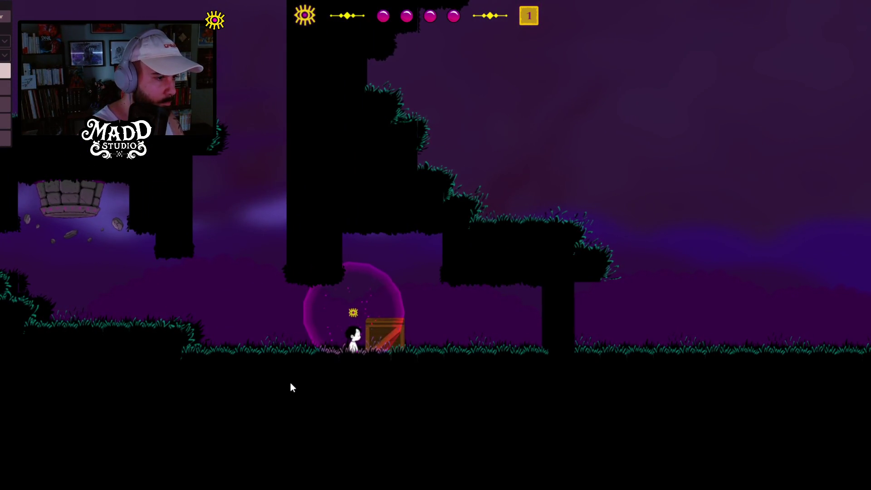
key(a)
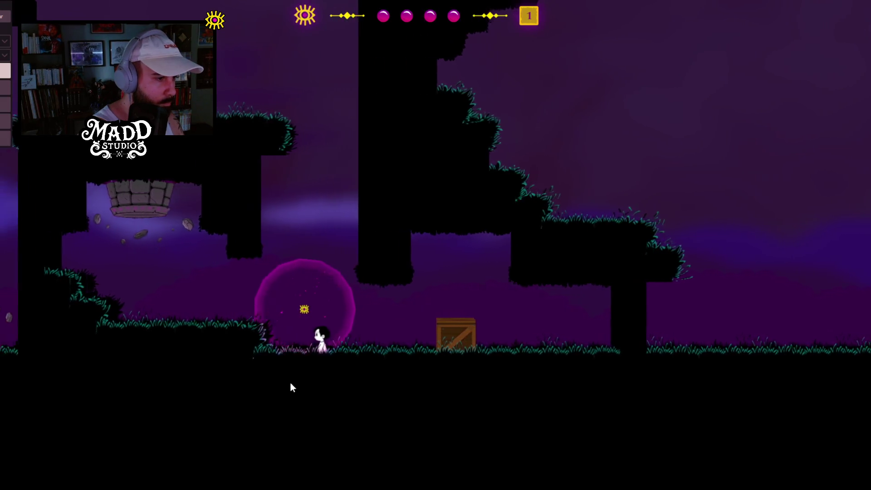
key(a)
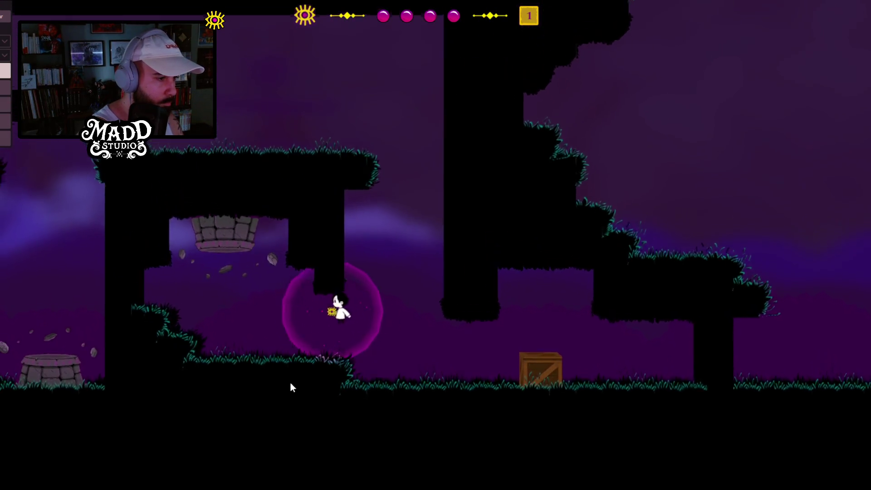
key(space)
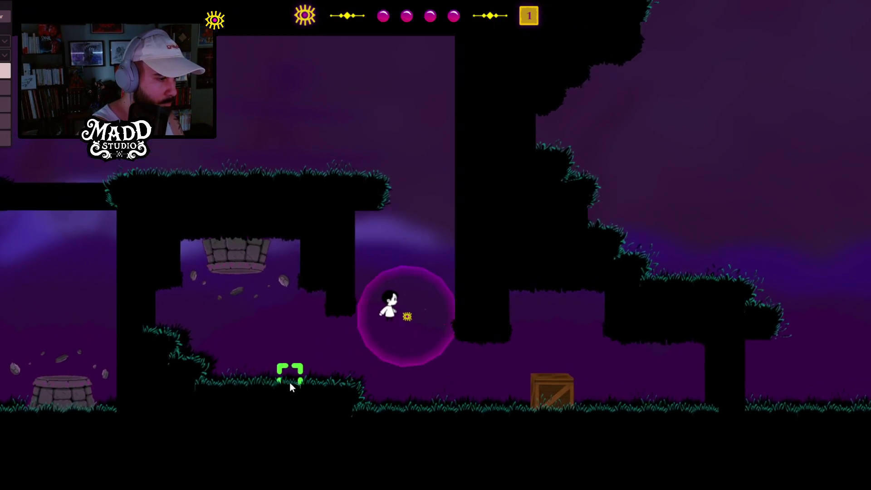
key(a)
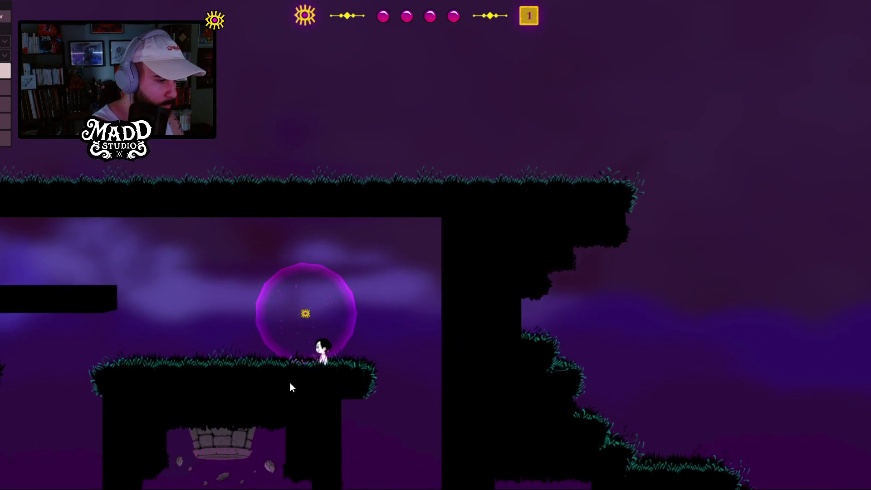
key(d)
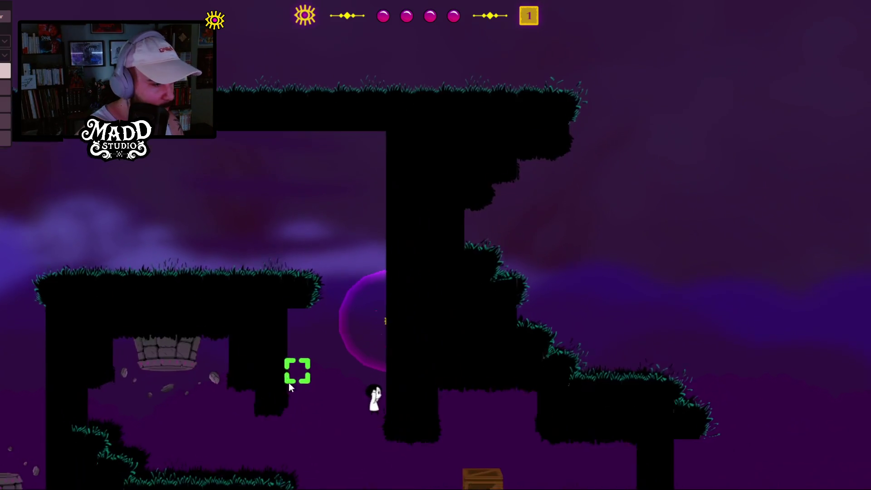
key(d)
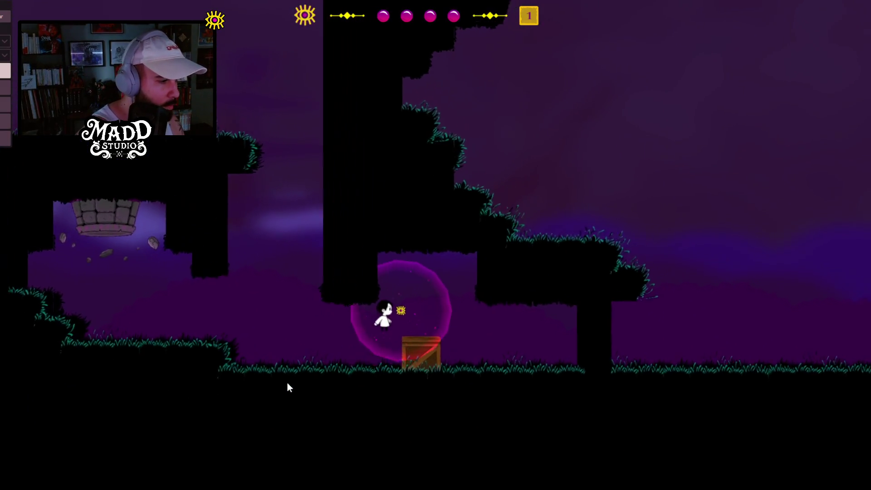
Step: Jump left past the crate, walk back to it, push it right and jump over it
key(a)
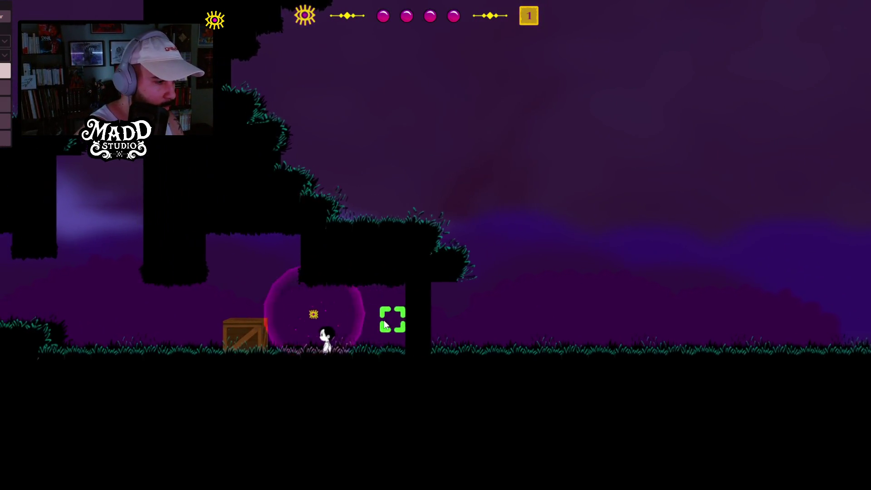
key(space)
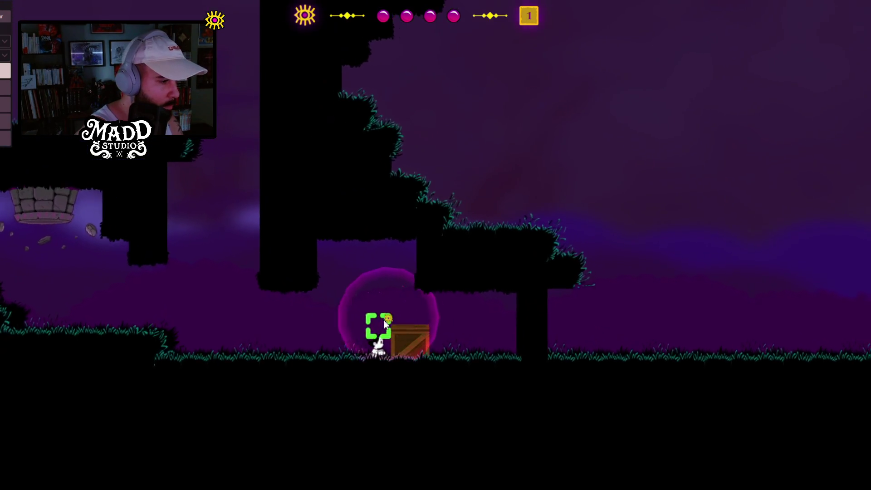
key(d)
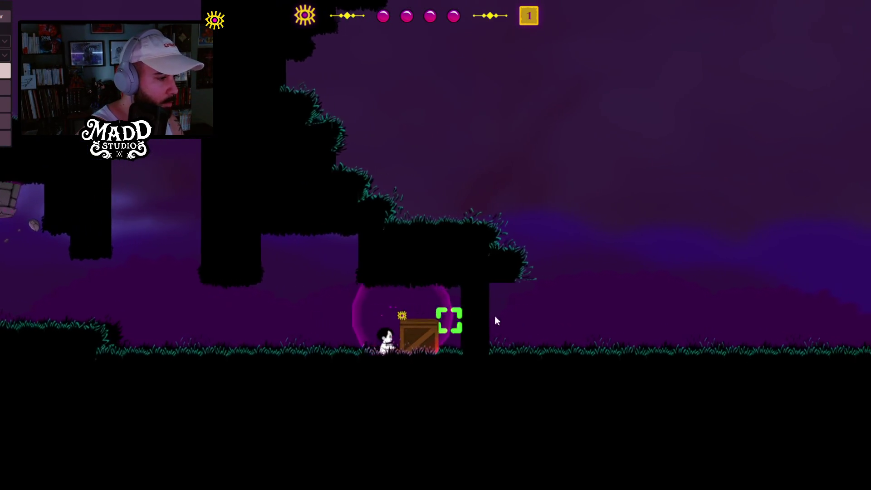
key(a)
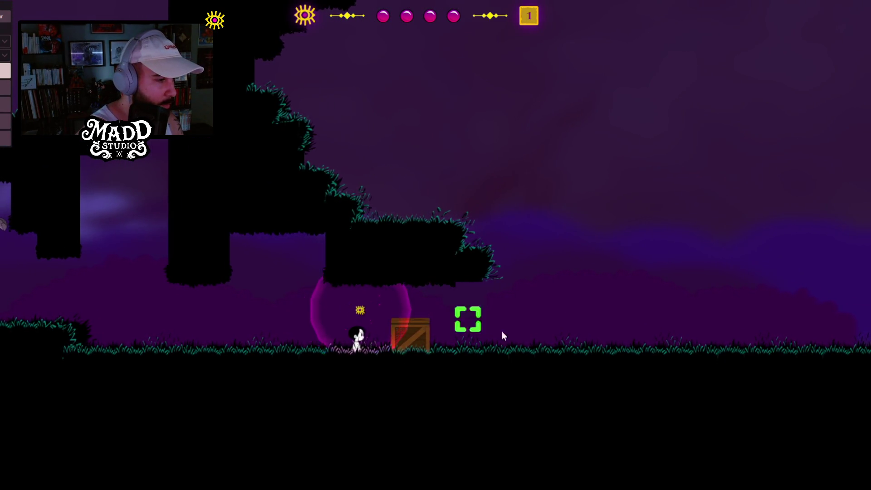
key(d)
key(space)
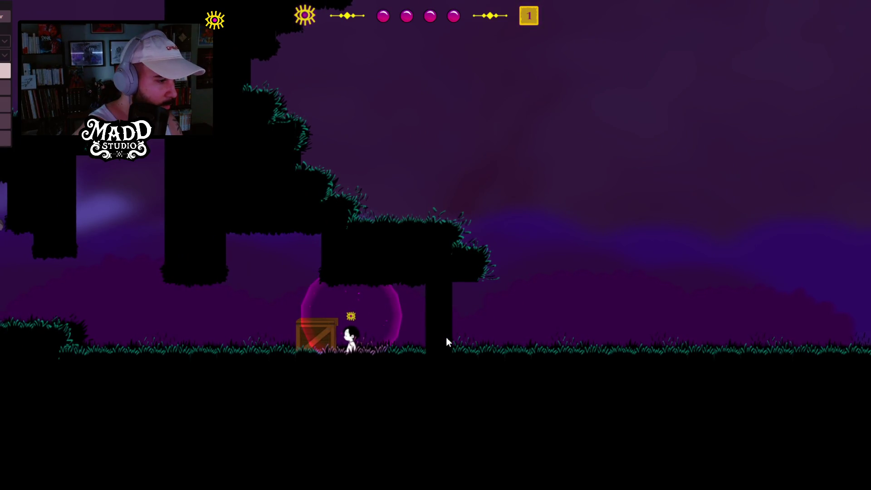
Step: Hop left over the crate, jump onto the raised ledge and pace back and forth on it
key(a)
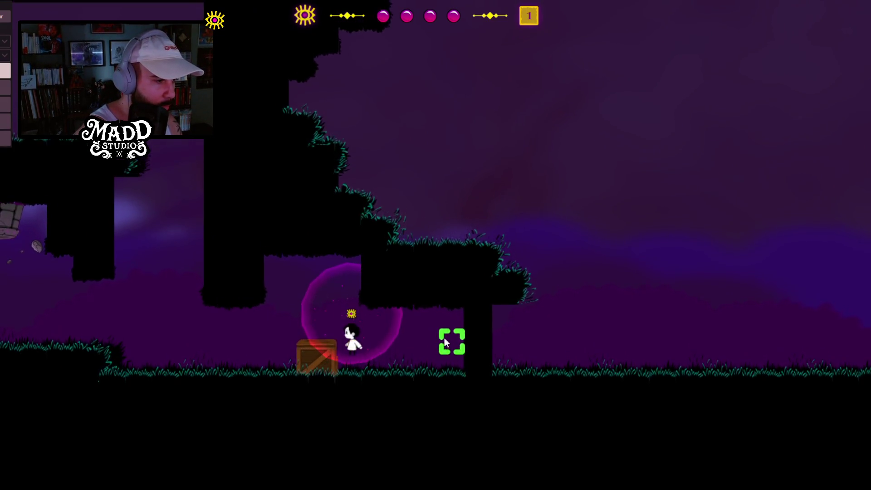
key(a)
key(space)
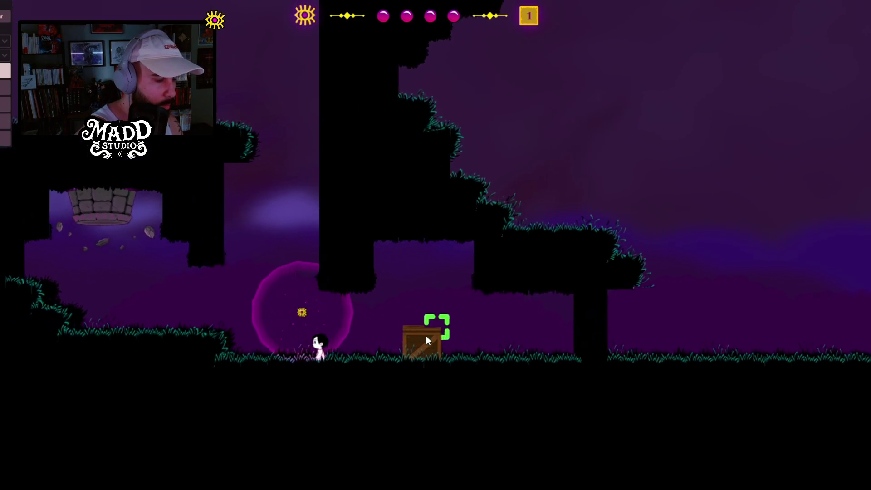
key(a)
key(space)
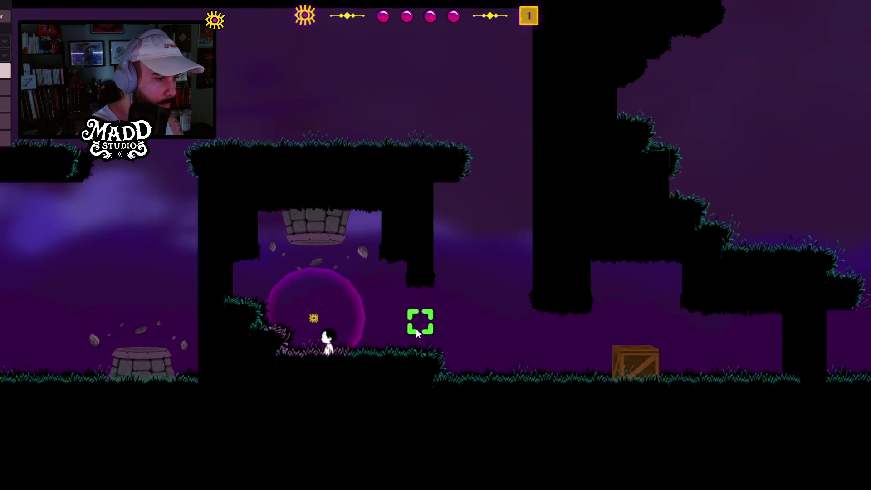
key(d)
key(a)
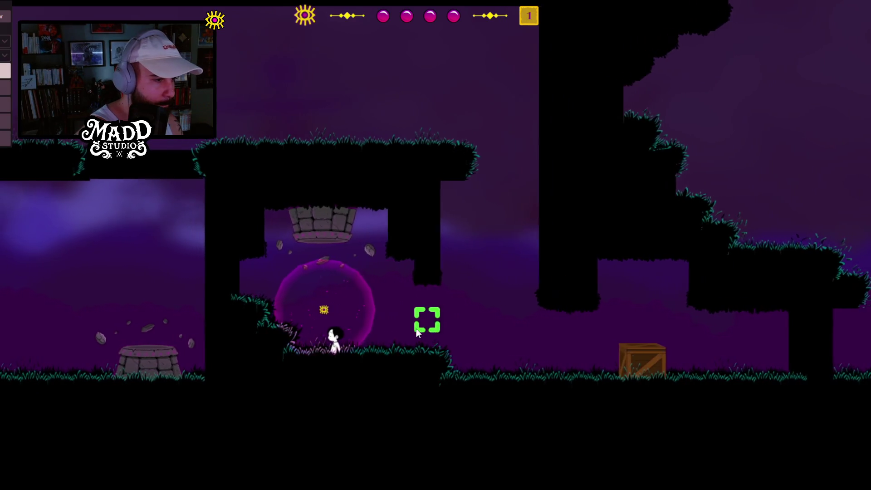
key(d)
key(a)
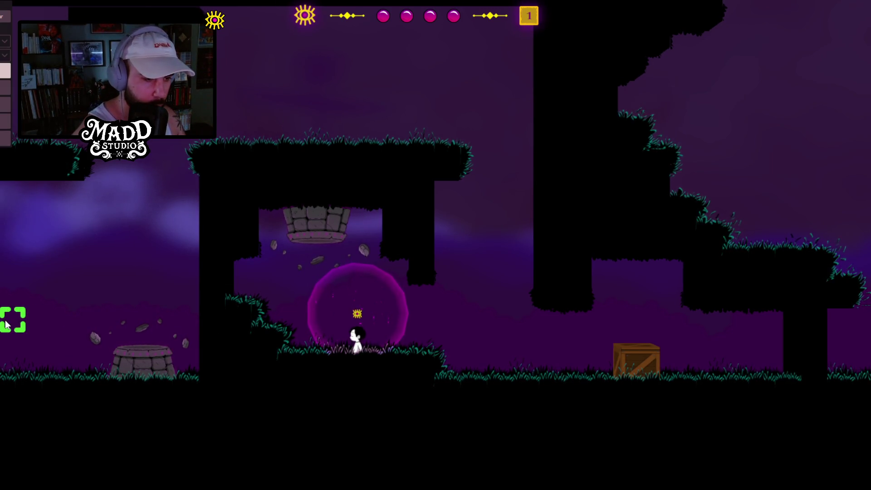
Step: Walk left past the stone well, go up to the ceiling, crawl right and let go
key(a)
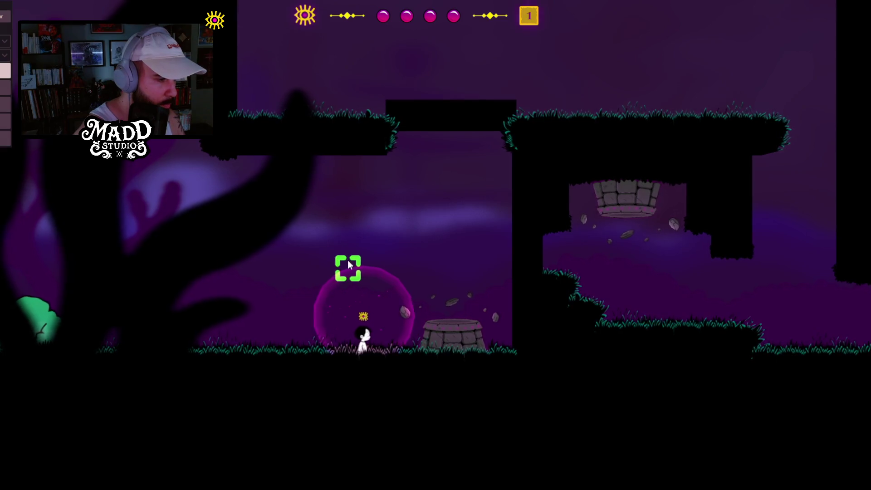
key(space)
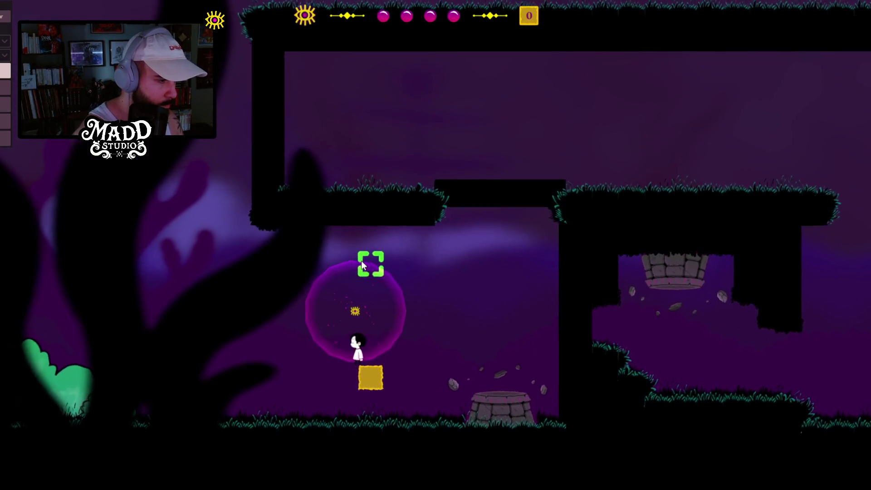
click(361, 262)
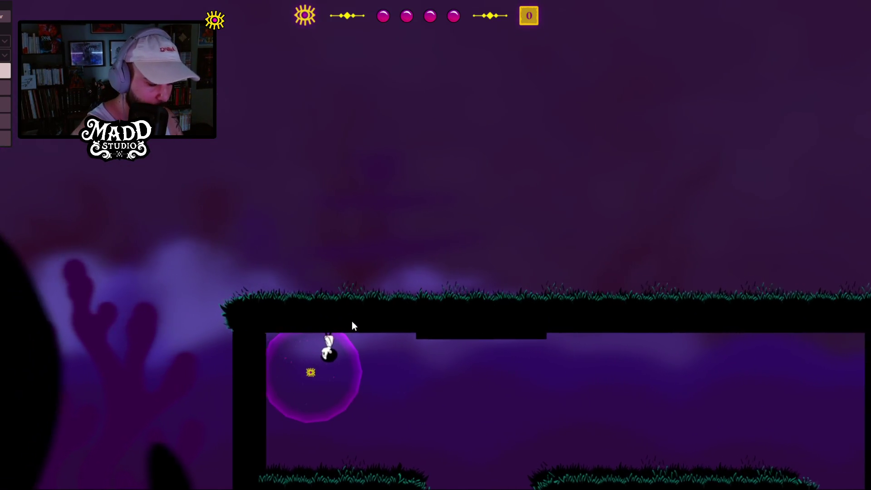
key(d)
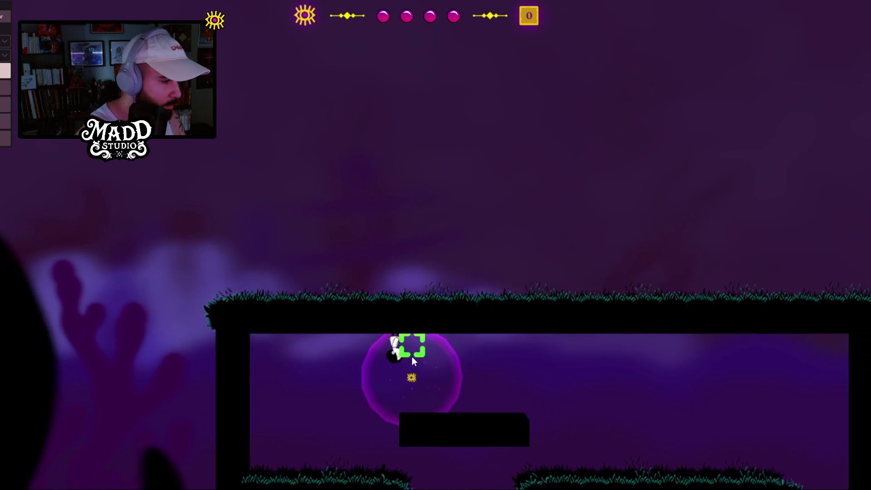
key(d)
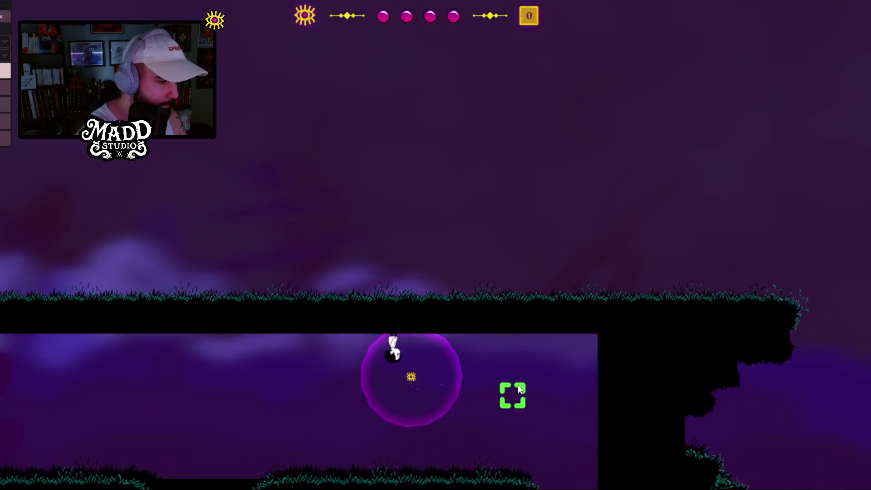
key(d)
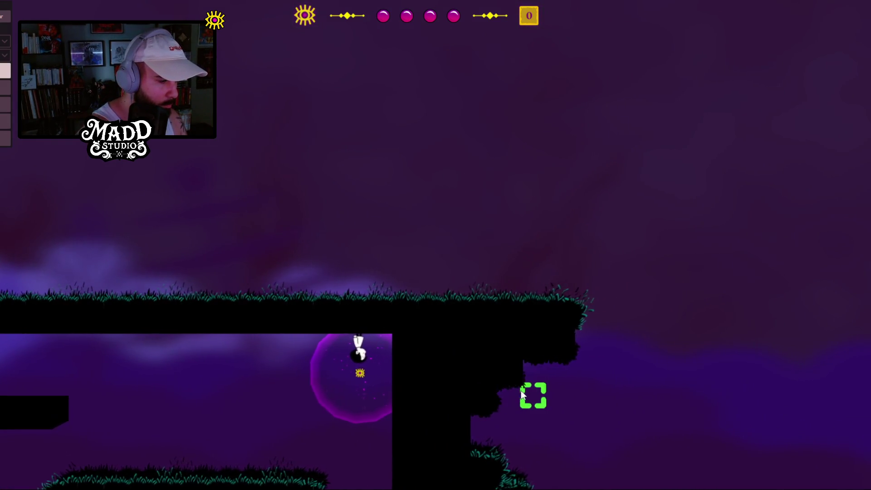
key(space)
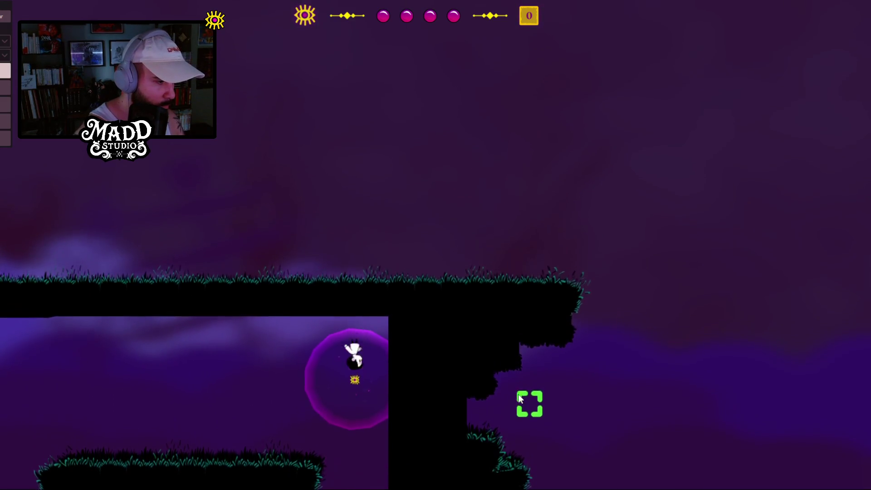
Step: Crawl left and right along the ceiling, drop into the bubble and cling beneath the floating block
key(a)
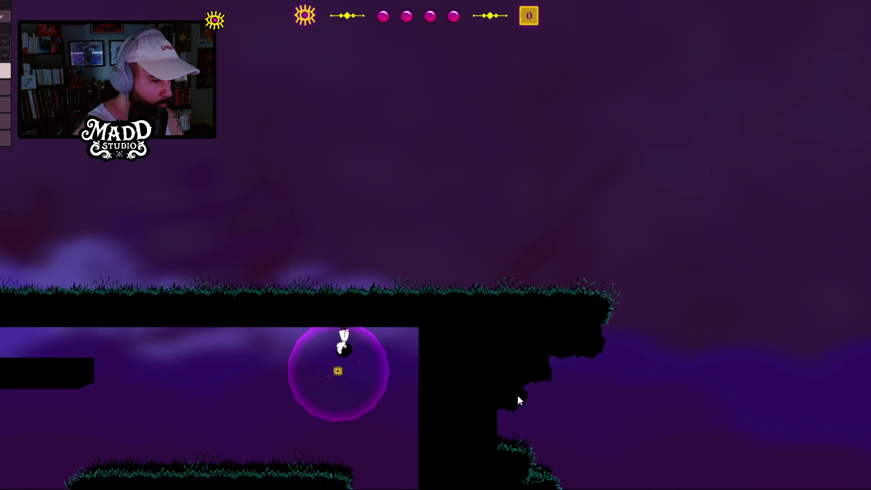
key(a)
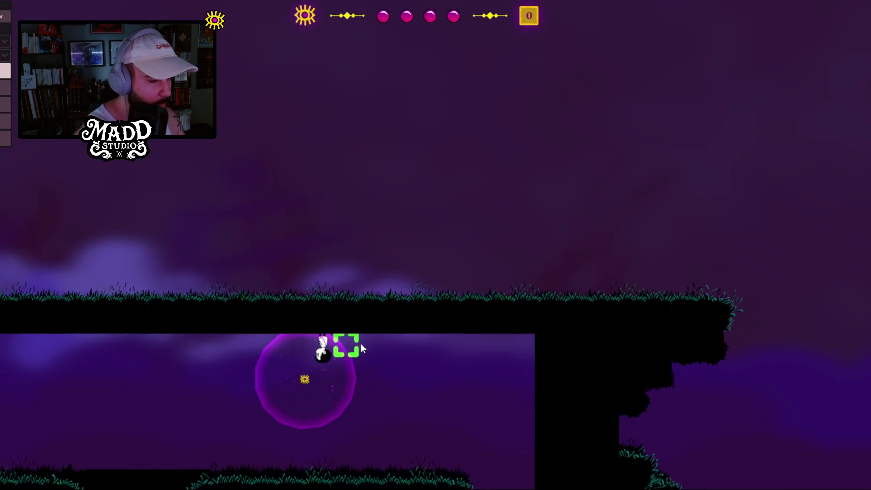
key(d)
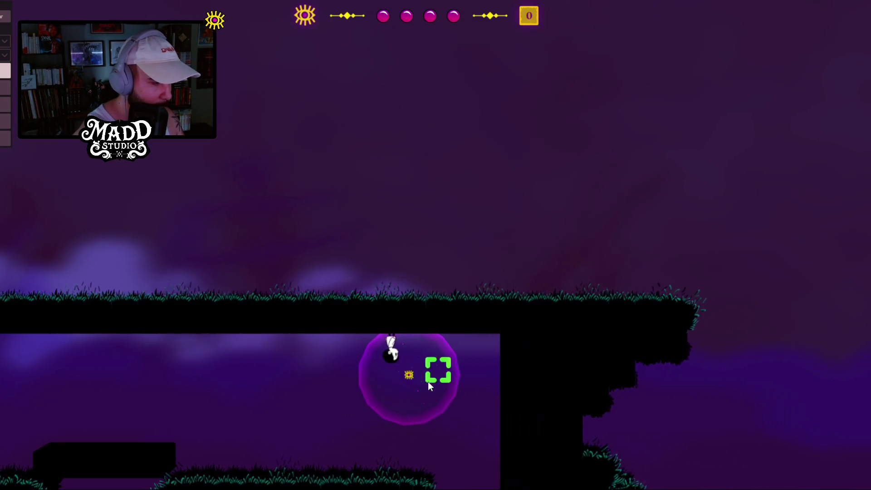
key(a)
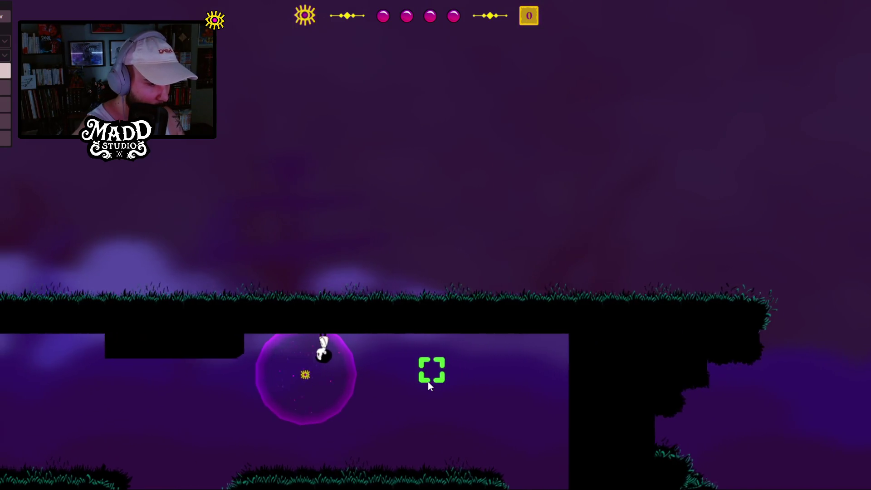
key(space)
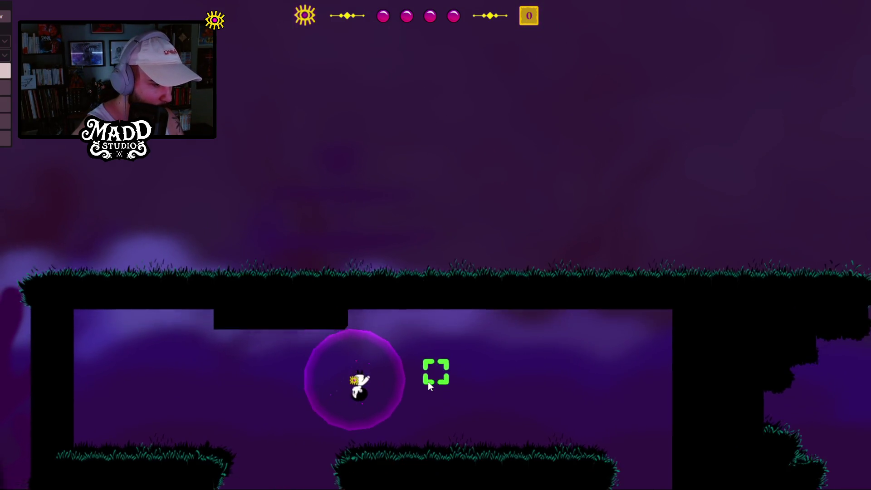
key(a)
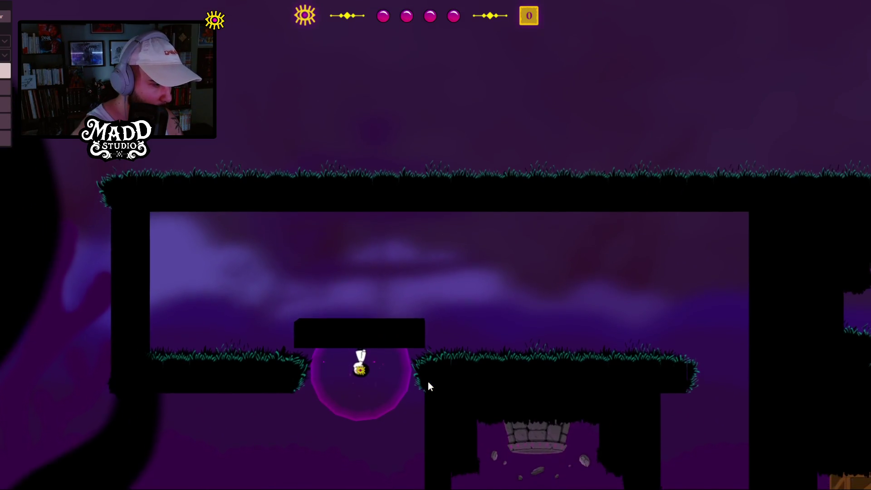
key(d)
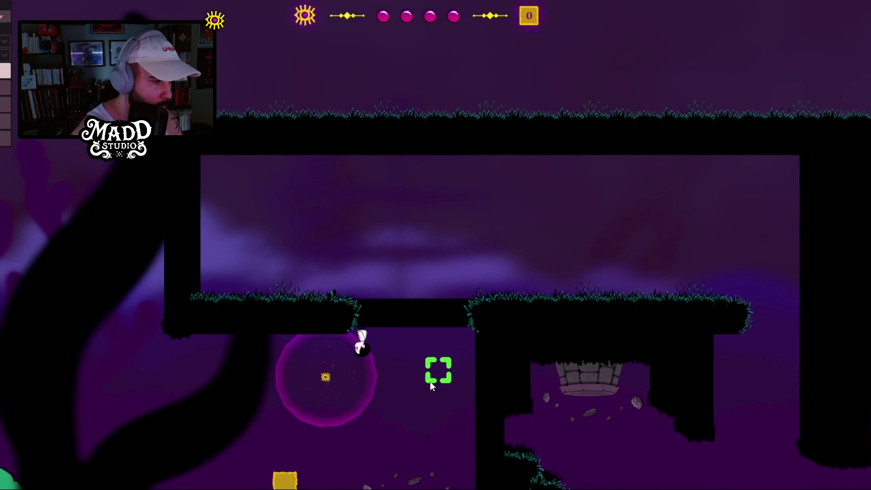
key(a)
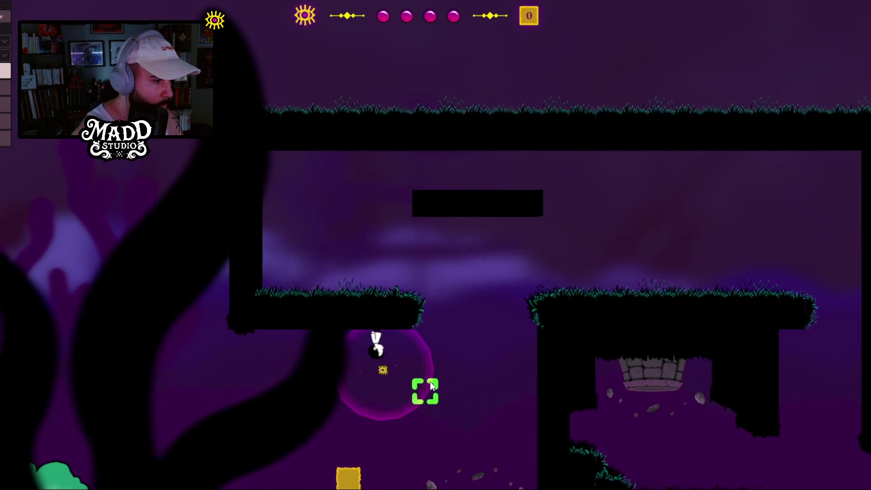
key(a)
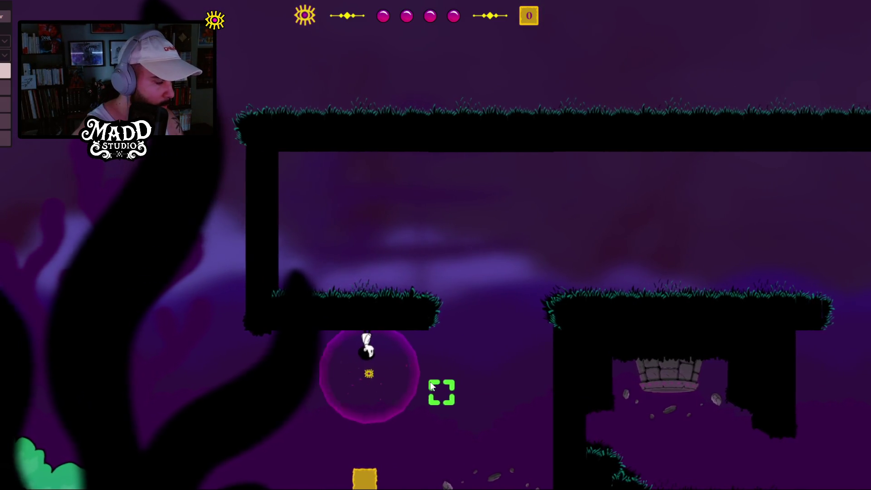
Step: Ride the floating block through the gap, then drift right to the tall wall and place a gold block
key(a)
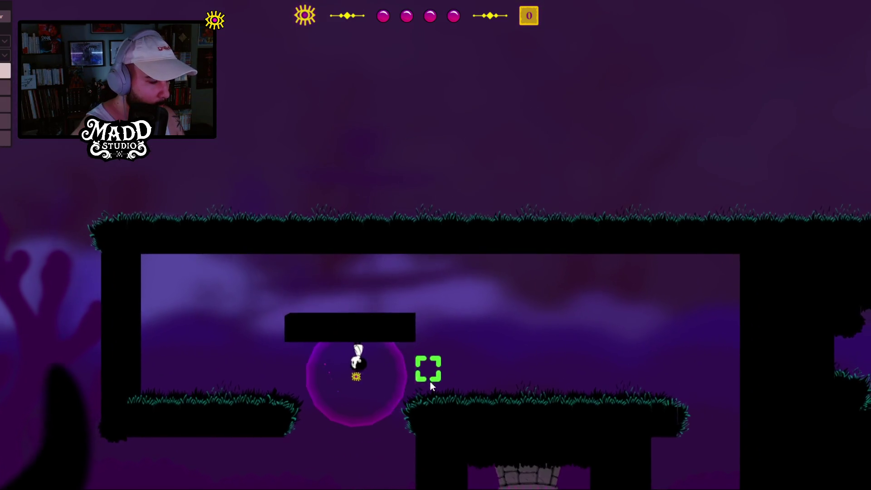
key(a)
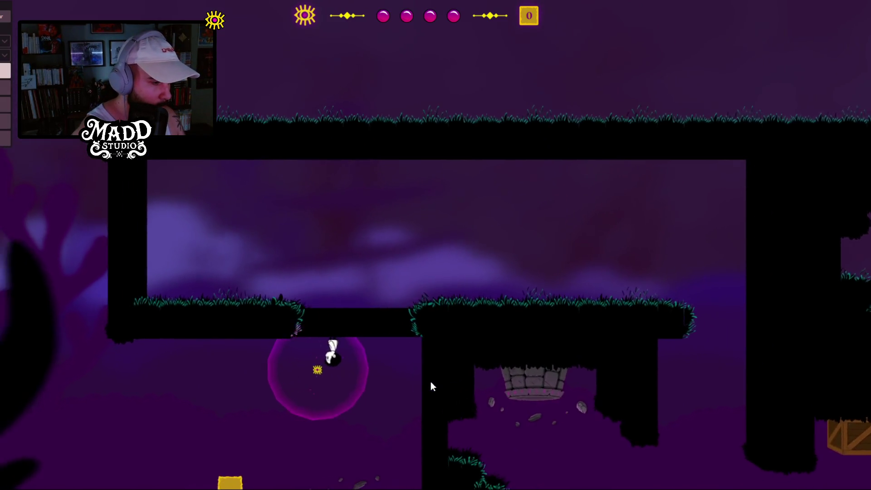
key(a)
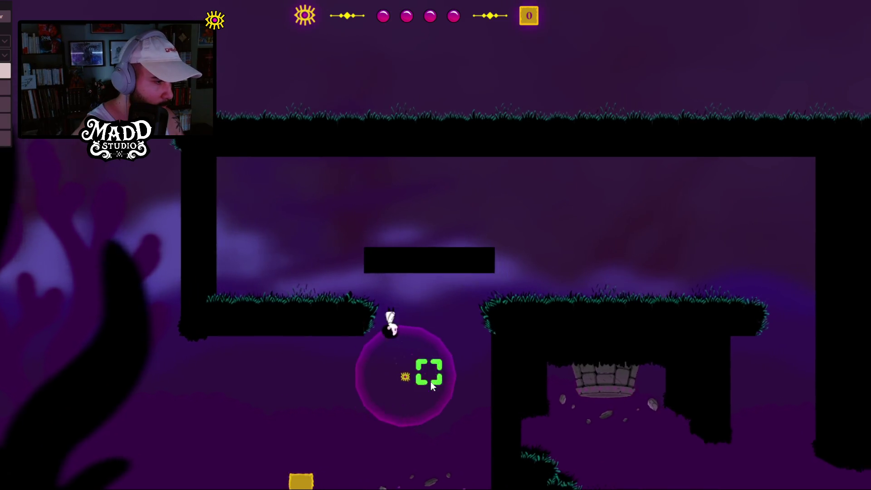
key(d)
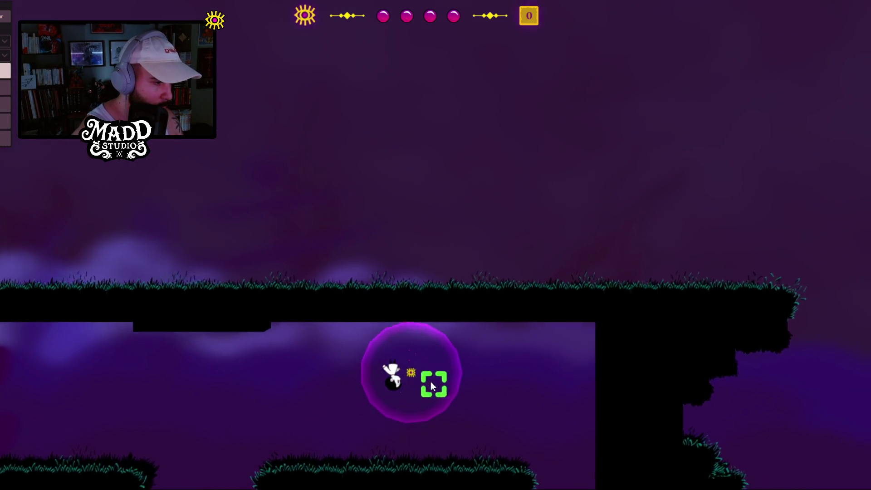
key(d)
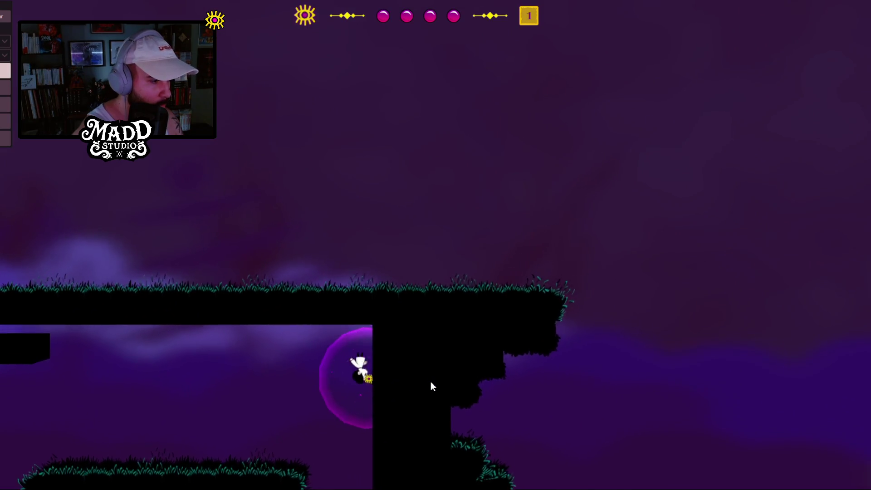
key(space)
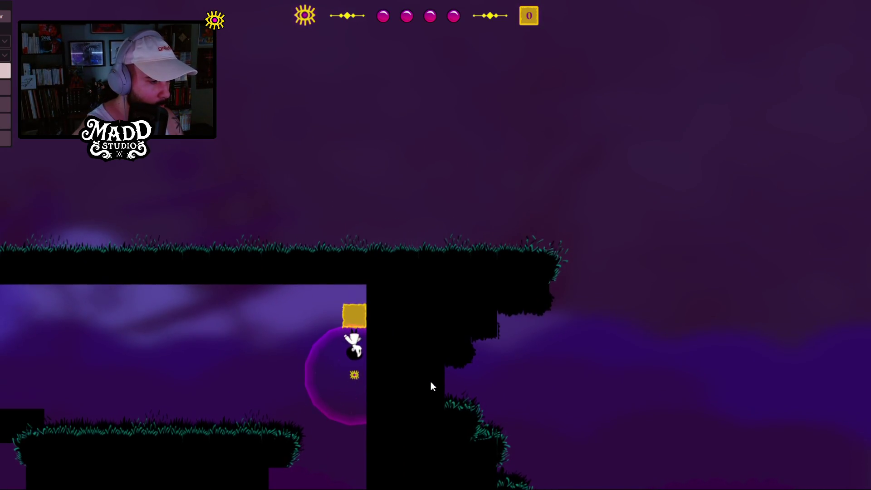
Step: Drift back down to the ground, pass the crate, and walk left through the gravity well
key(a)
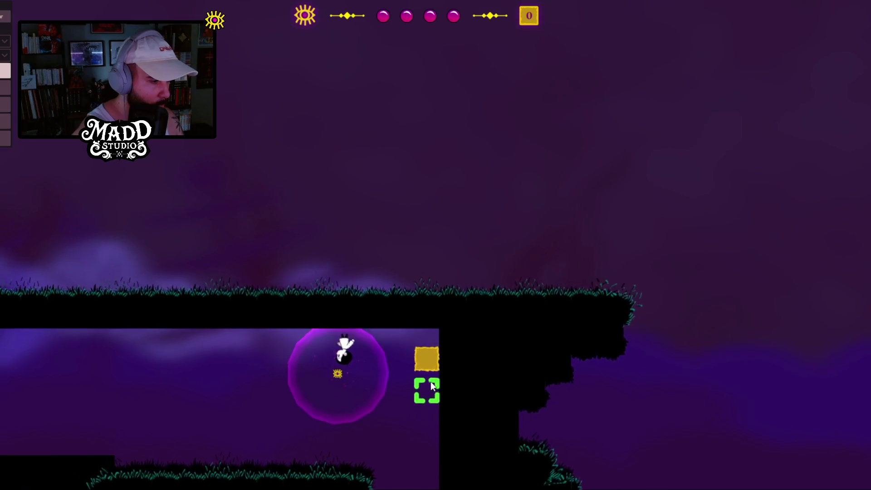
key(d)
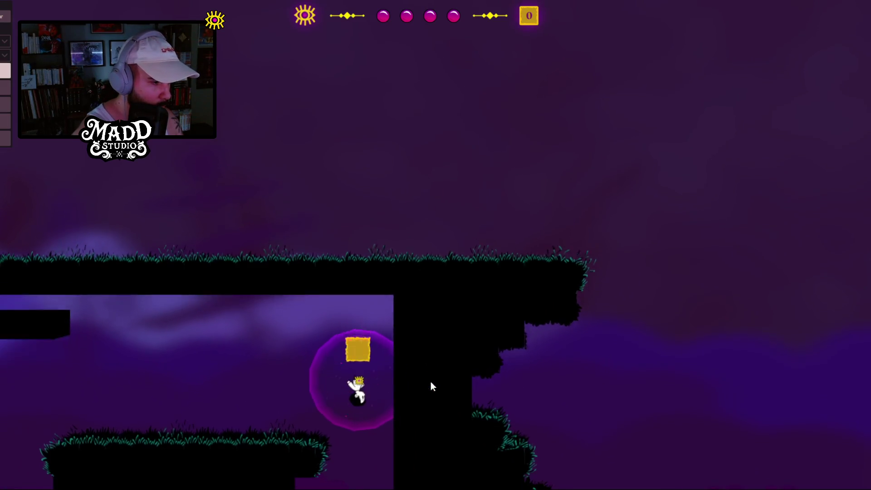
key(a)
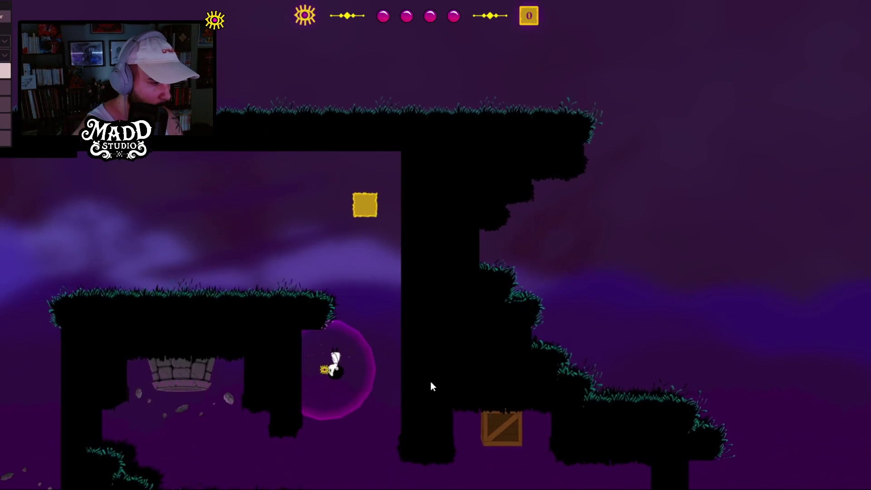
key(a)
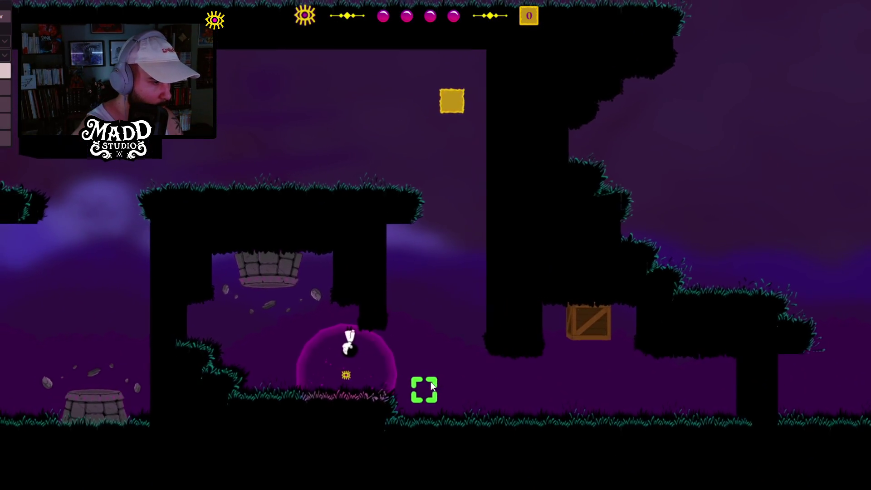
key(d)
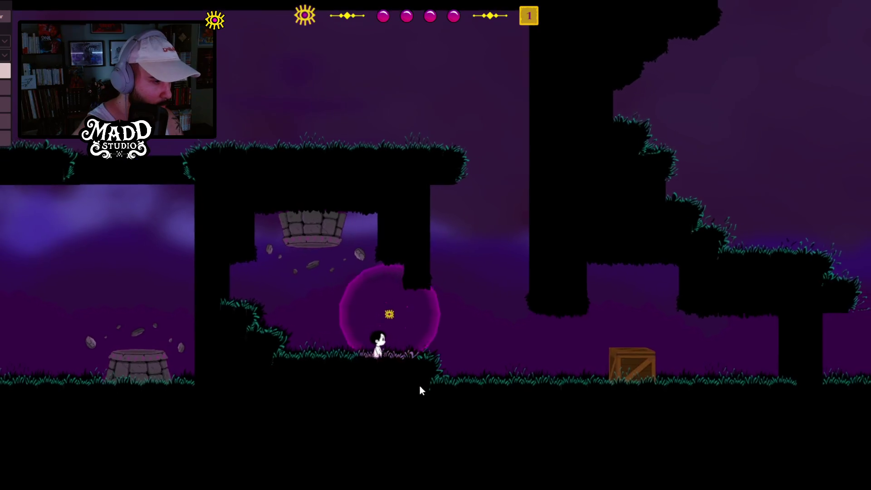
key(d)
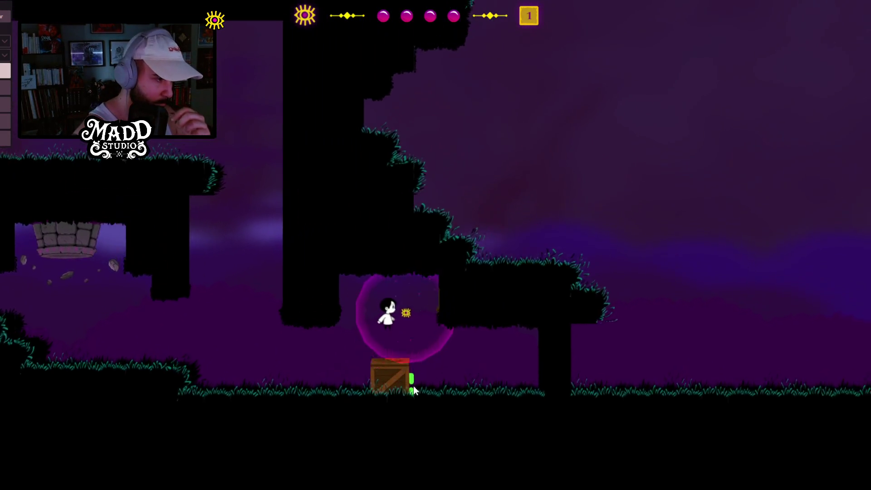
key(d)
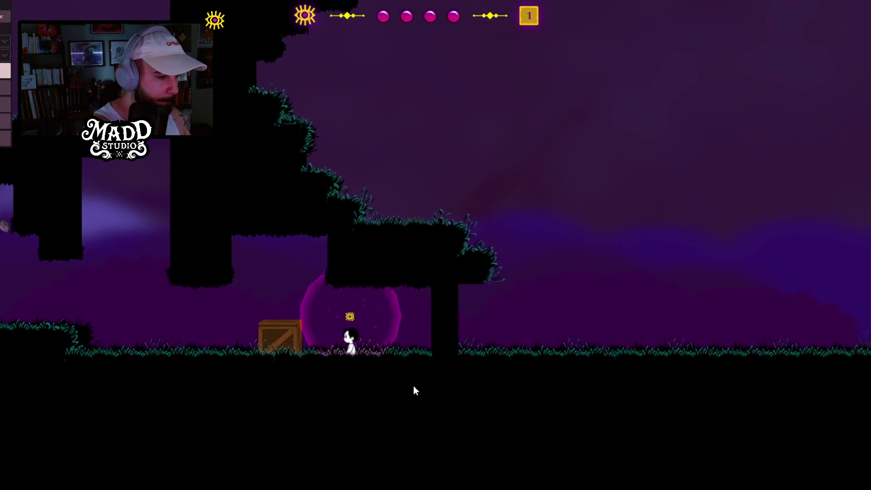
key(a)
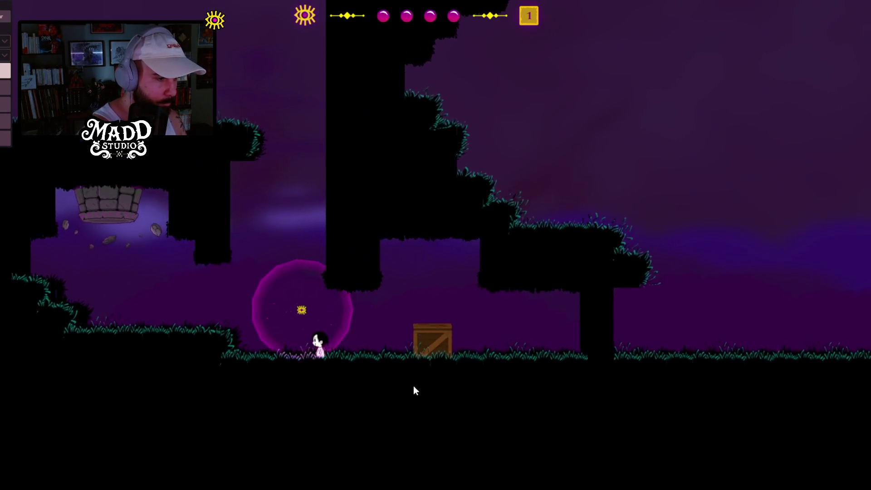
key(a)
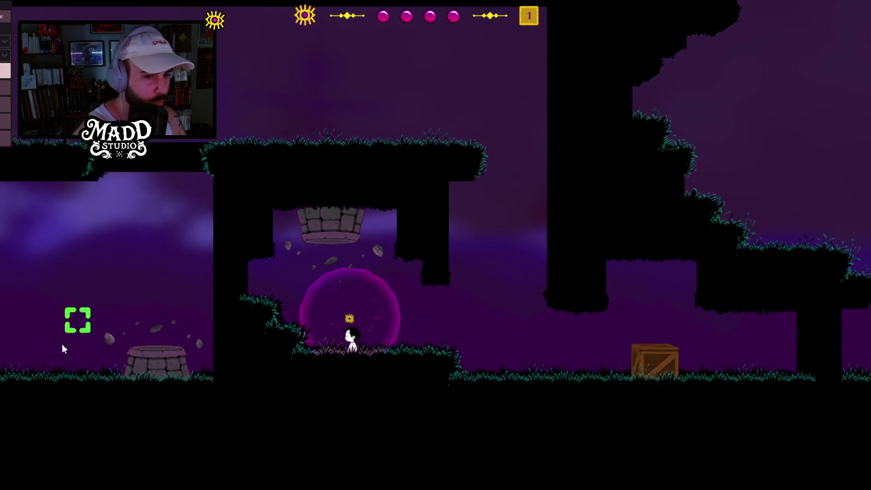
key(a)
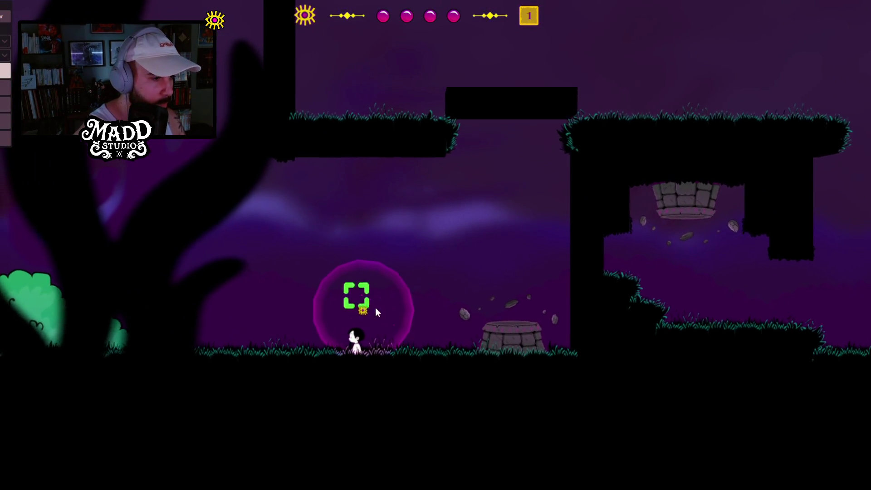
key(a)
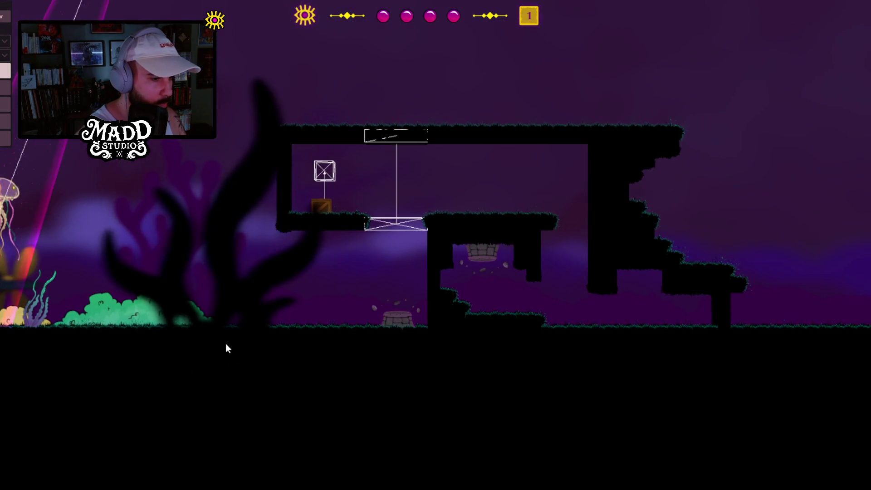
Step: Pan and zoom the view onto the moving platform area beside the well
mouse_move(228, 348)
mouse_down()
mouse_move(561, 414)
mouse_move(565, 397)
mouse_move(511, 391)
mouse_move(552, 399)
mouse_move(692, 464)
mouse_move(483, 450)
mouse_move(262, 386)
mouse_move(104, 369)
mouse_move(248, 336)
mouse_up()
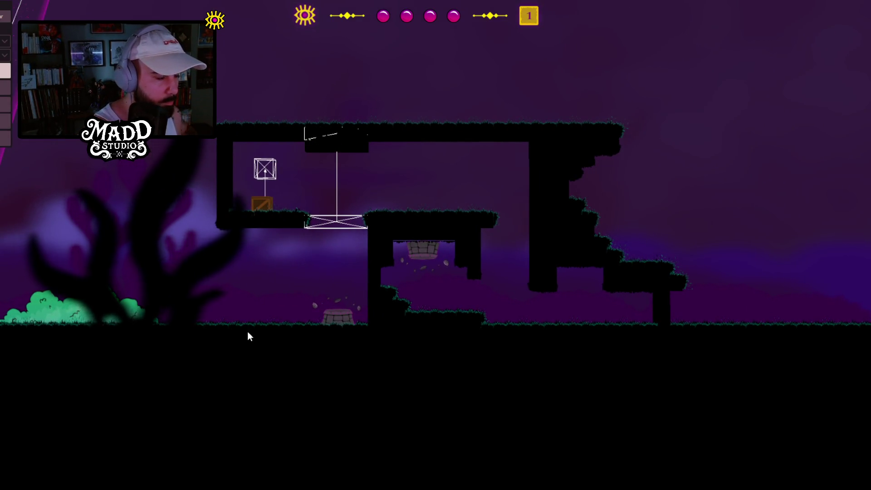
scroll(424, 245, up, 3)
mouse_move(379, 238)
mouse_down()
mouse_move(385, 229)
mouse_move(451, 231)
mouse_move(180, 221)
mouse_up()
drag(246, 211, 385, 216)
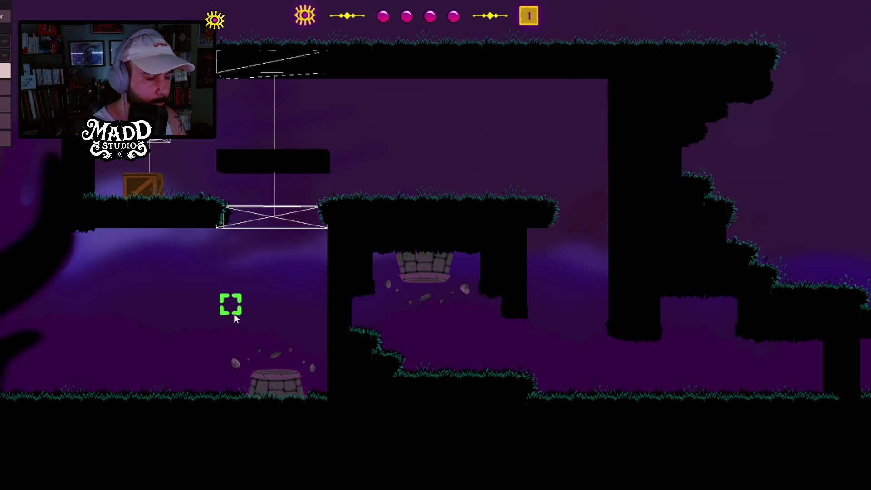
Step: Zoom out and inspect the properties of seaweed03, seaweed09 and seaweed08
scroll(183, 318, down, 5)
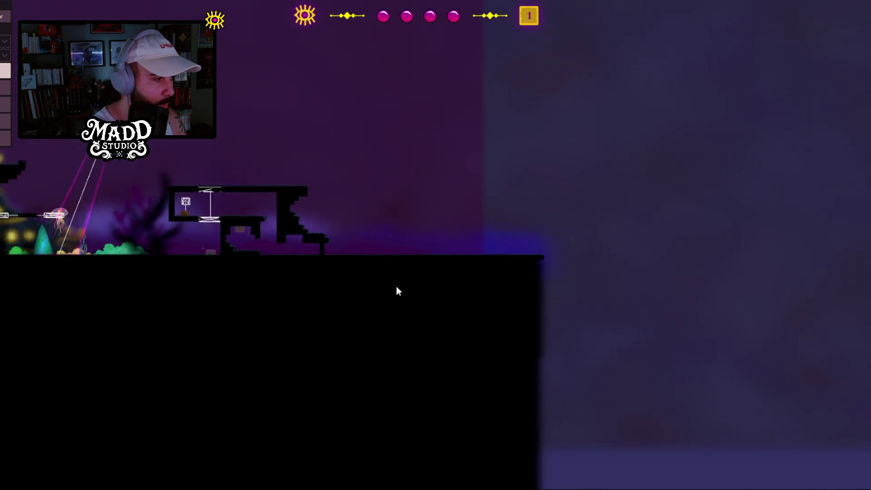
scroll(363, 254, down, 2)
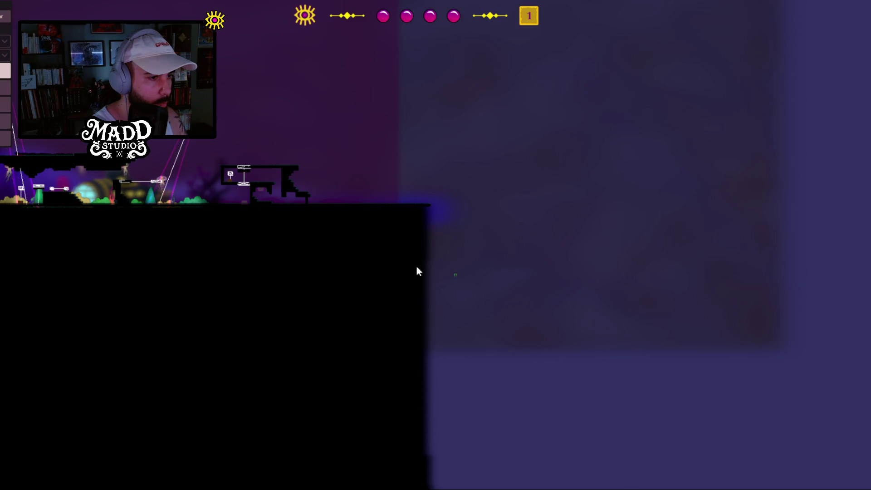
scroll(433, 299, up, 1)
drag(427, 317, 455, 332)
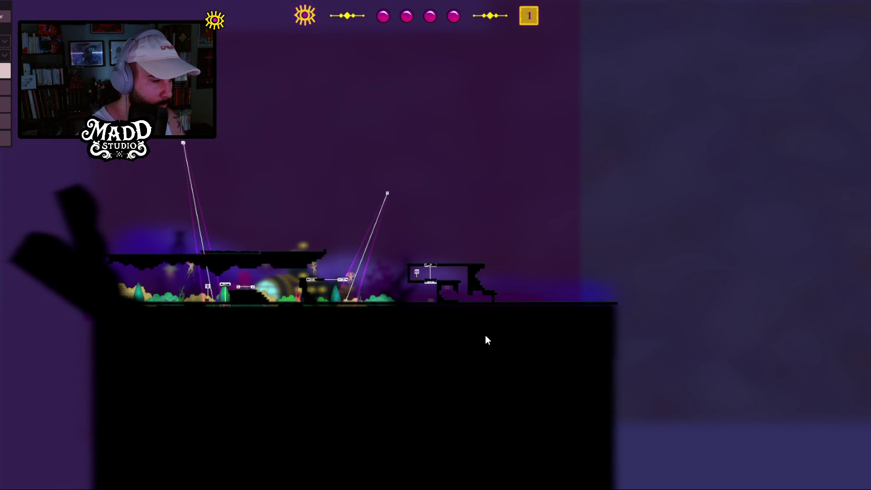
mouse_move(476, 305)
mouse_down()
mouse_move(494, 463)
mouse_move(464, 173)
mouse_move(386, 207)
mouse_up()
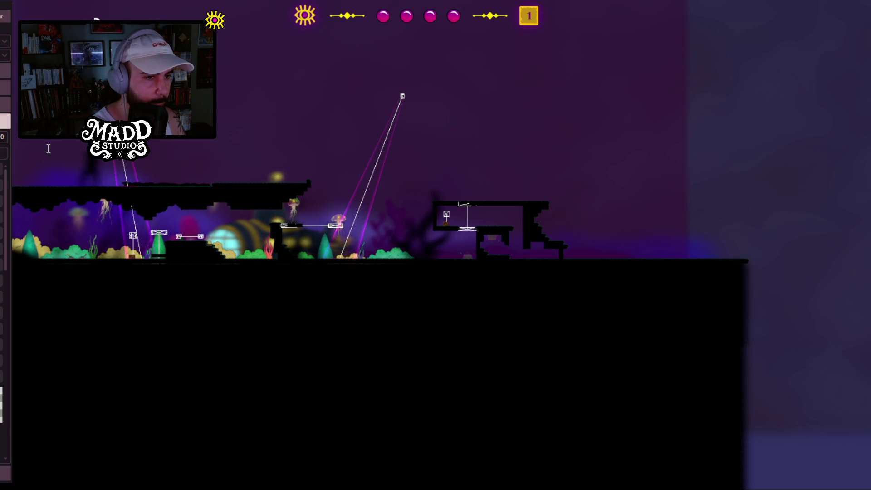
click(386, 252)
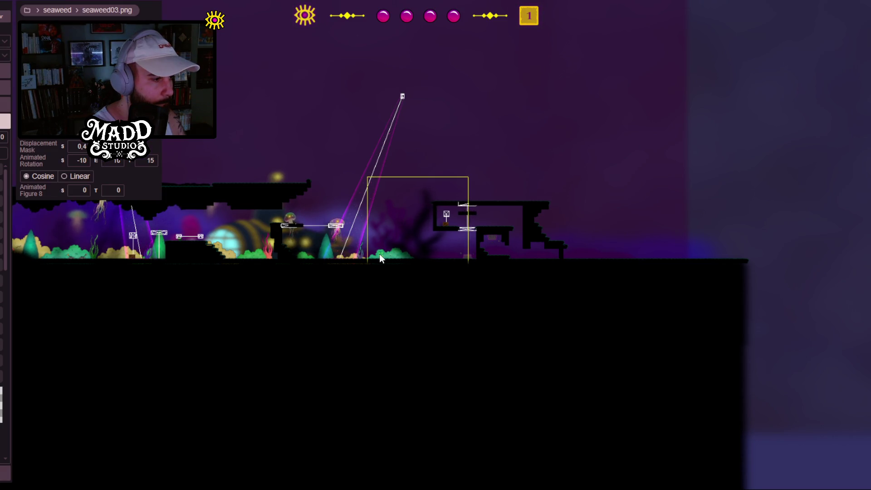
click(345, 256)
scroll(346, 256, up, 5)
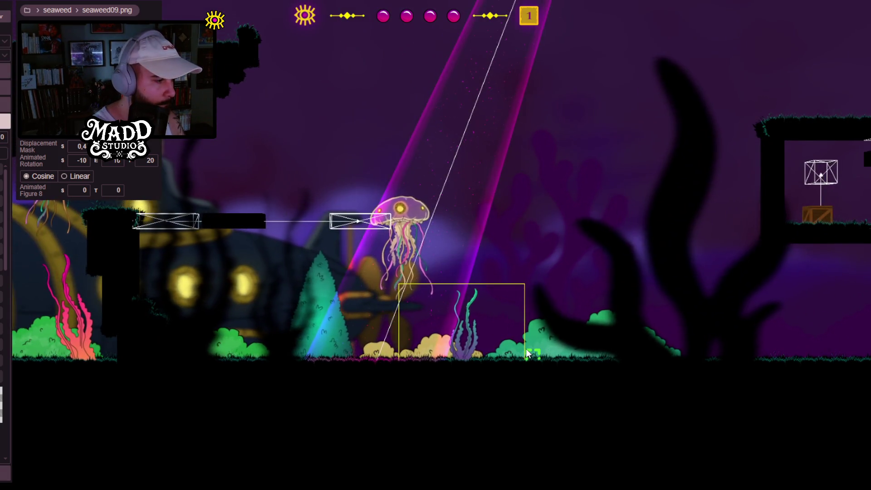
click(527, 350)
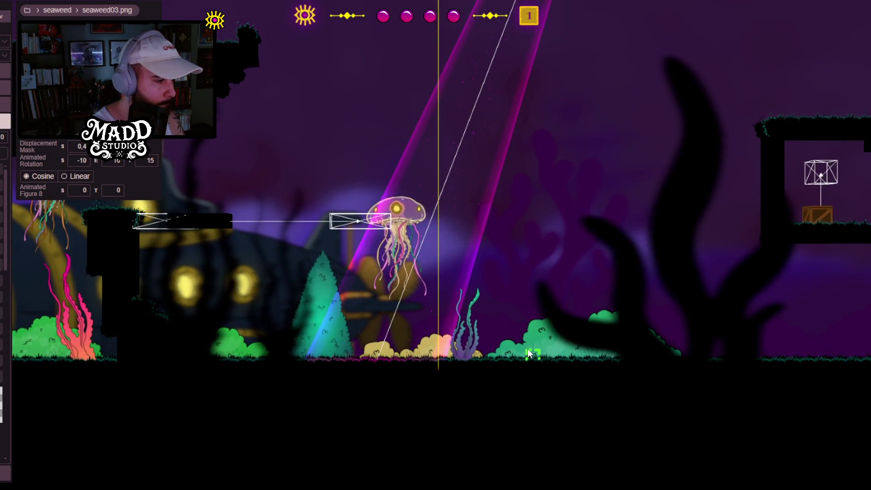
click(241, 339)
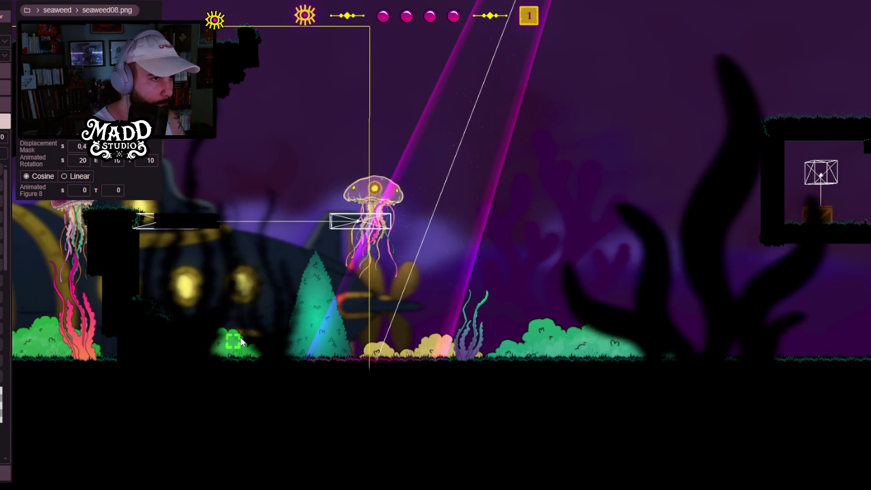
Step: Inspect bush36 and bush38 by the submarine, then zoom out to empty space
drag(240, 336, 539, 347)
click(301, 351)
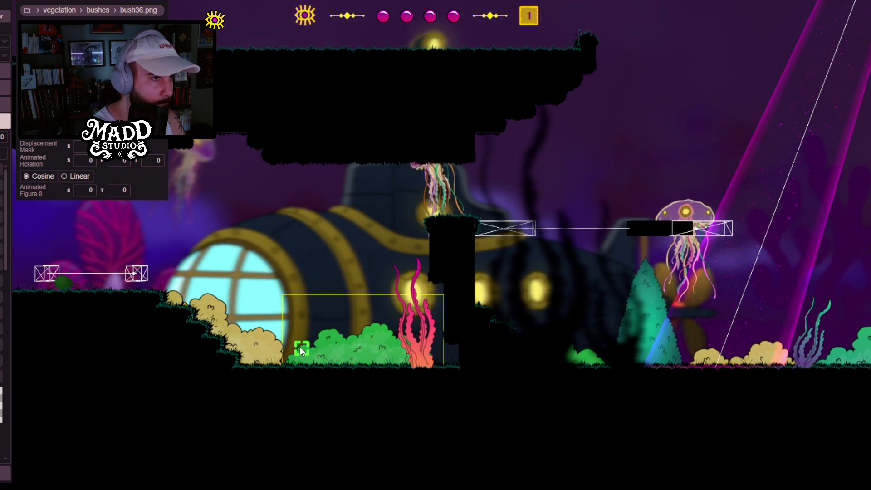
click(253, 347)
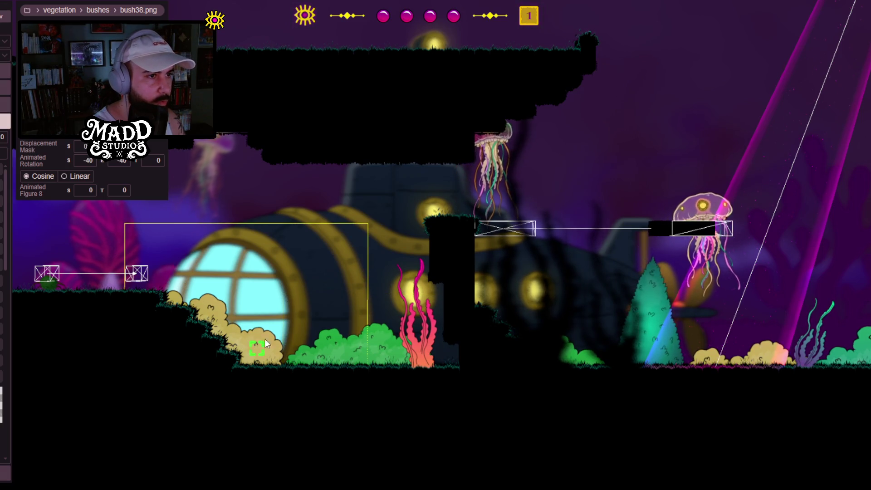
scroll(338, 336, down, 6)
scroll(329, 345, down, 4)
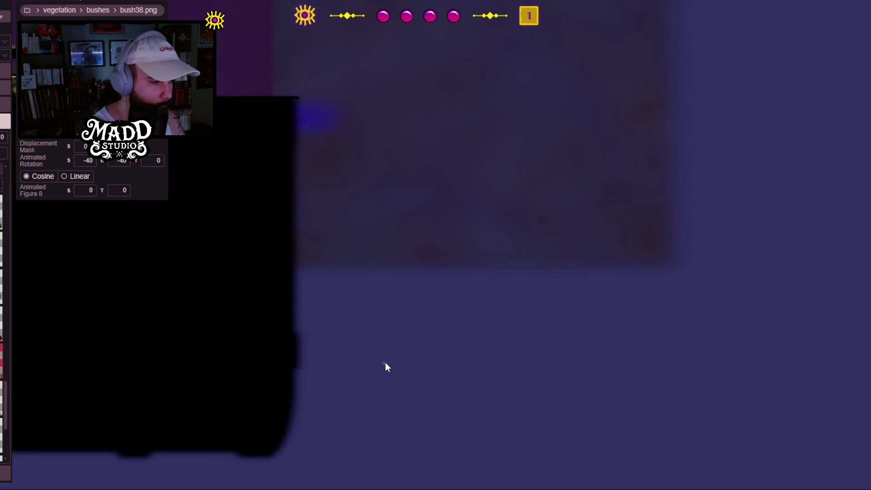
Step: Place green bush36, yellow bush38 and teal bush37 sprites in the empty area beside the level
click(395, 369)
click(383, 347)
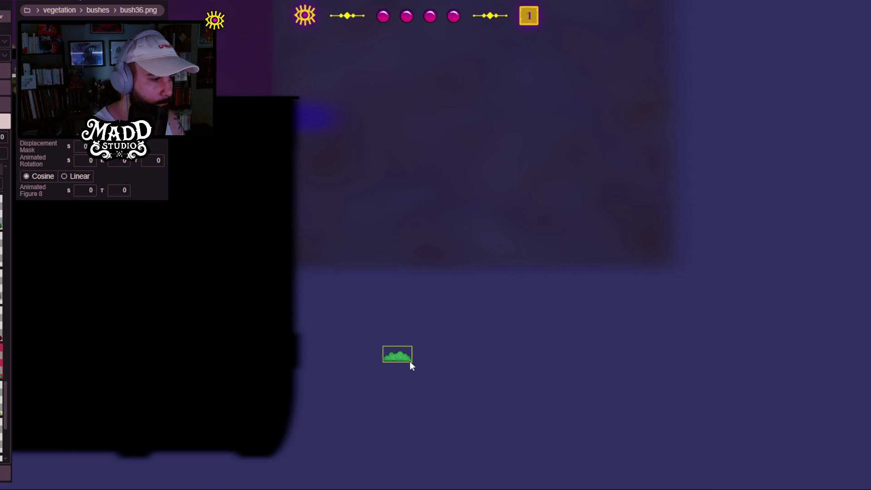
click(337, 355)
click(339, 356)
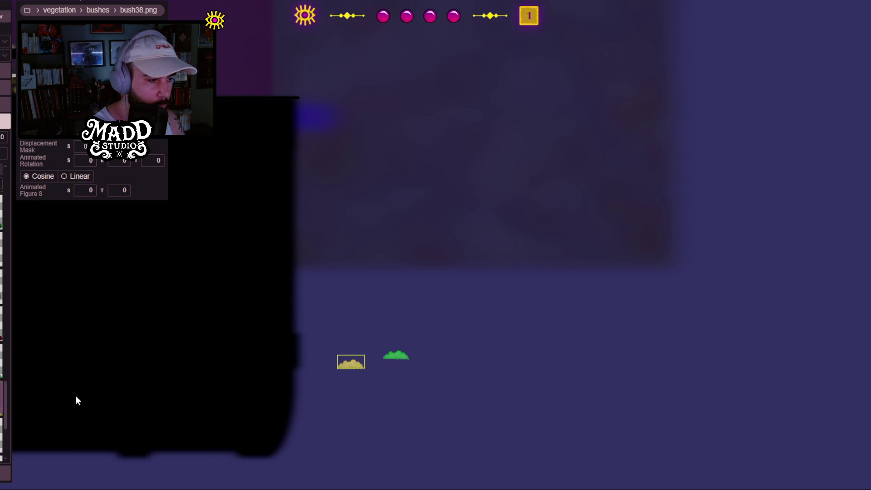
drag(349, 334, 321, 319)
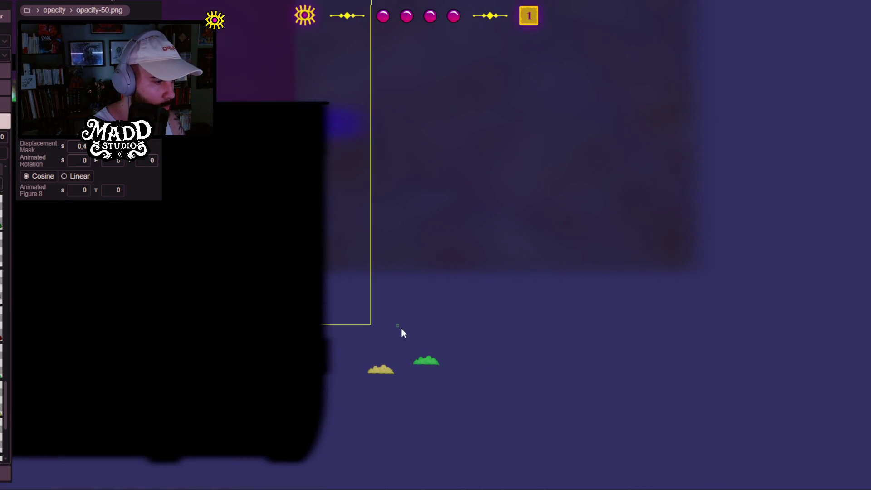
click(398, 333)
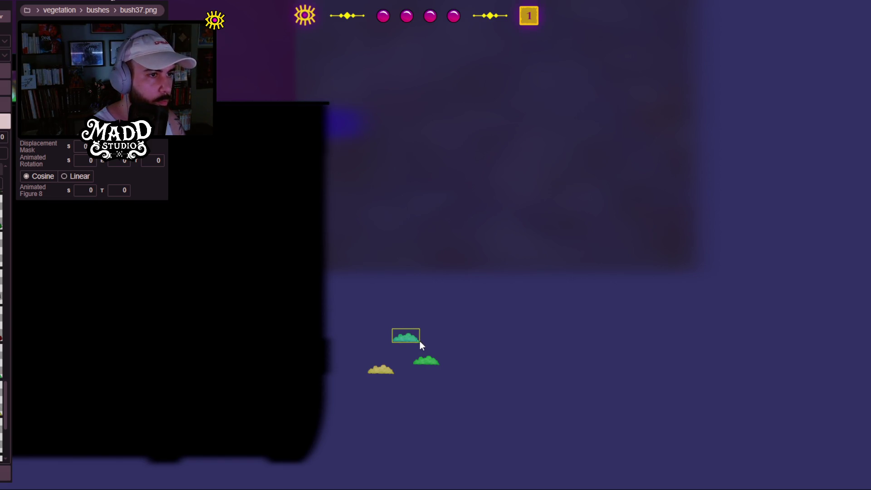
Step: Add cone-shaped trees bush08 and bush09 to the right, then edit the Displacement Mask strength
scroll(3, 327, up, 3)
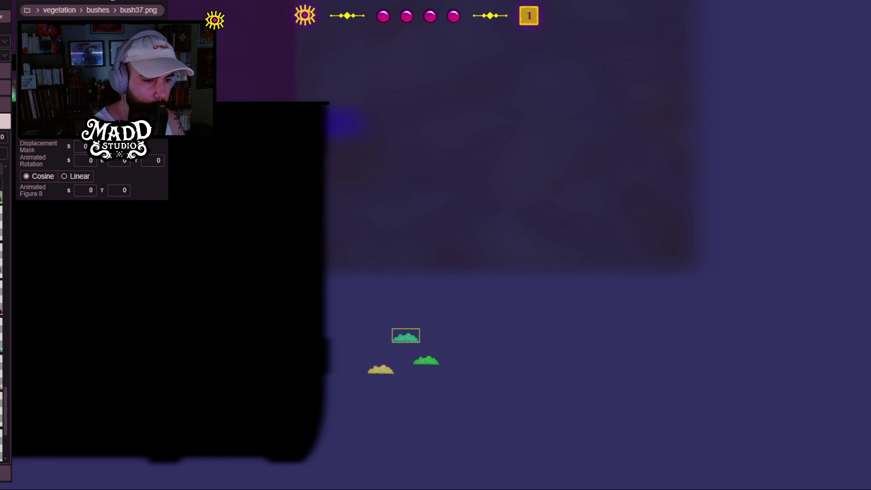
scroll(4, 327, up, 5)
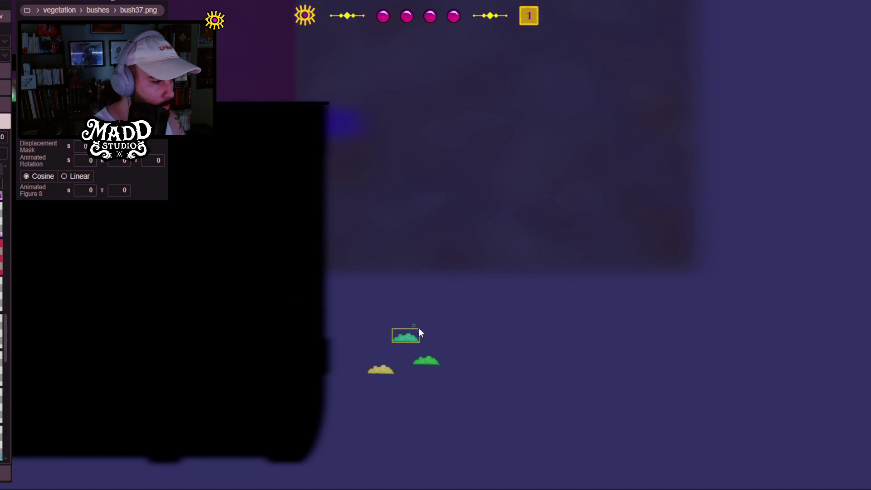
click(457, 334)
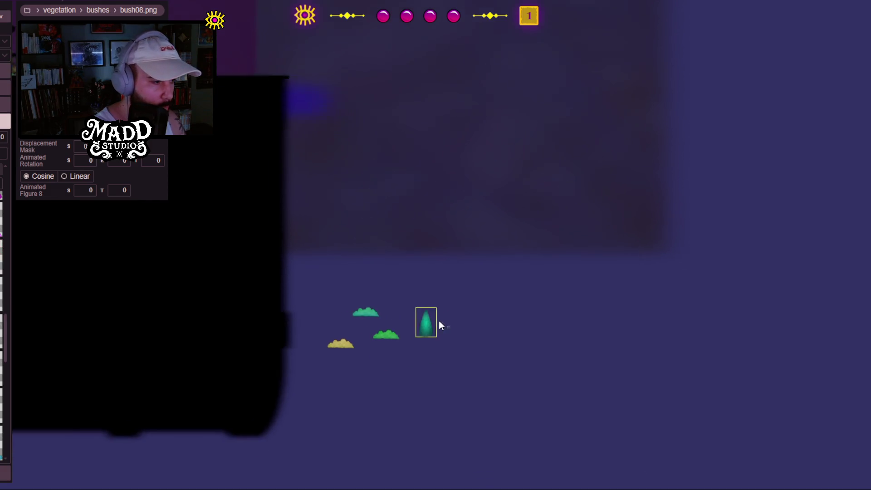
click(434, 305)
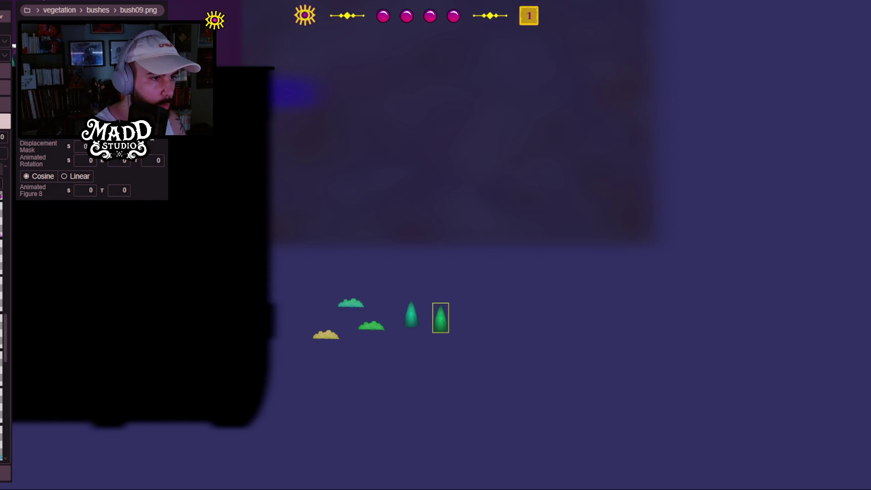
click(80, 146)
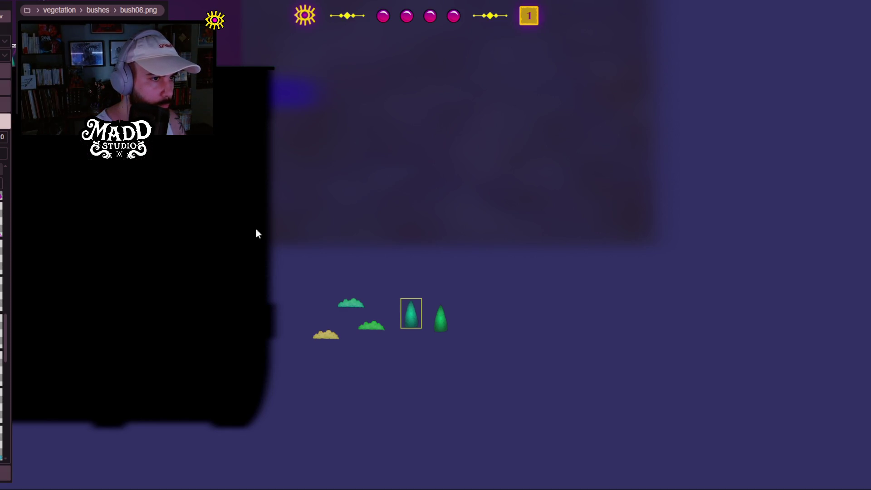
scroll(415, 358, up, 3)
scroll(429, 371, up, 2)
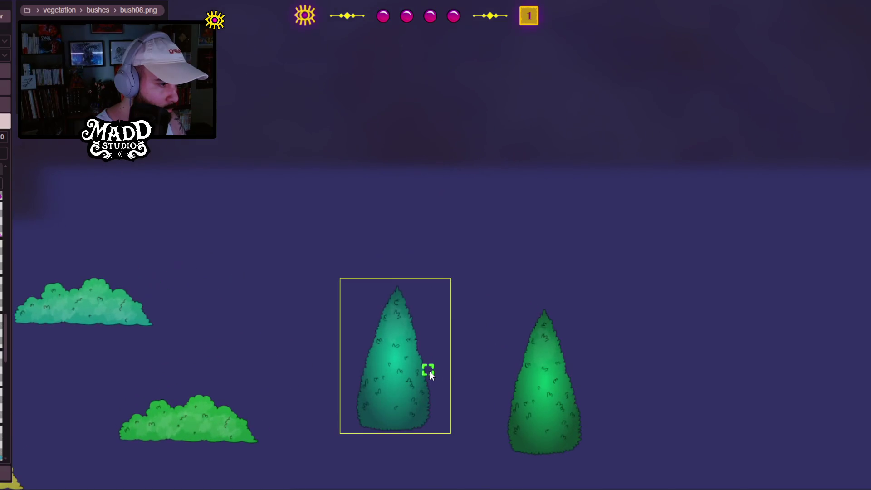
click(551, 419)
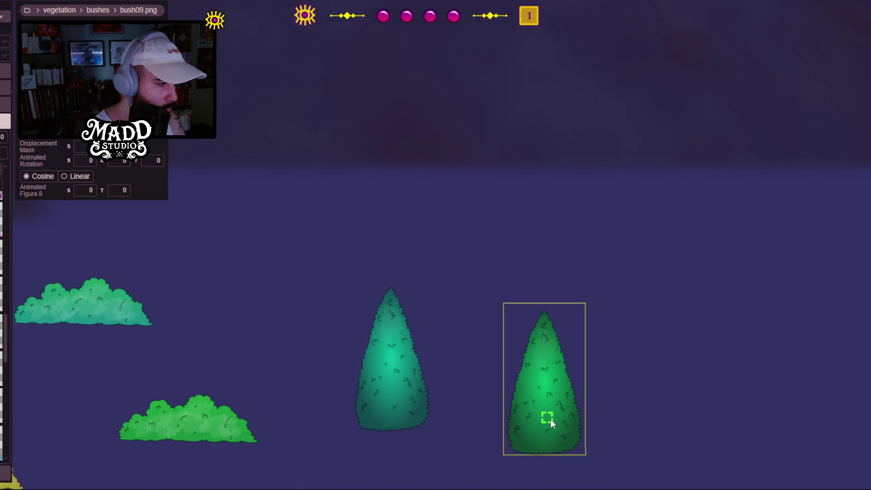
click(372, 349)
click(513, 386)
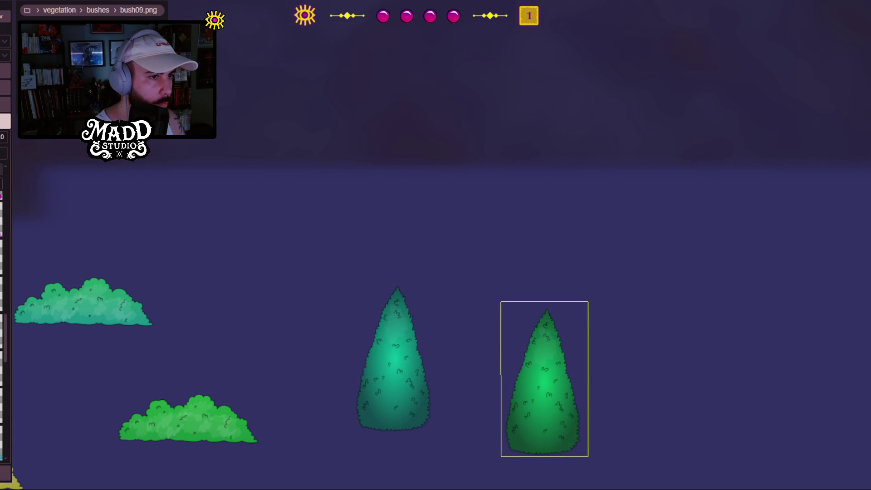
scroll(195, 301, down, 2)
click(286, 230)
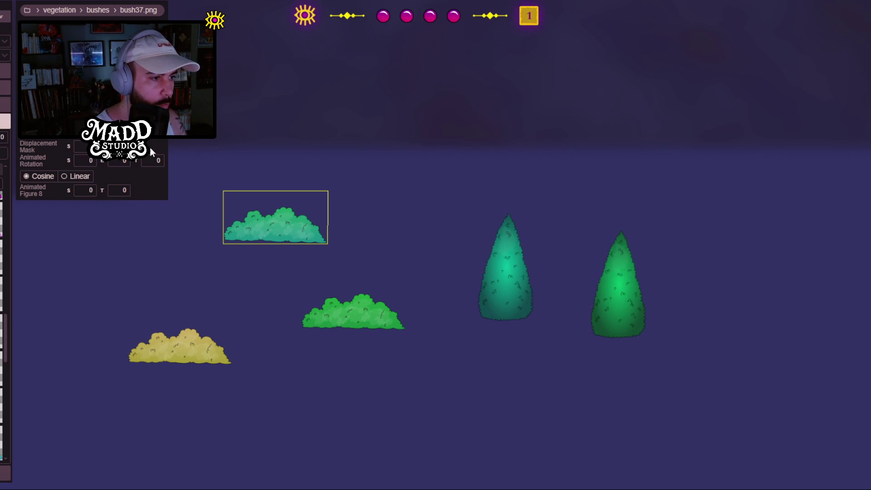
click(367, 318)
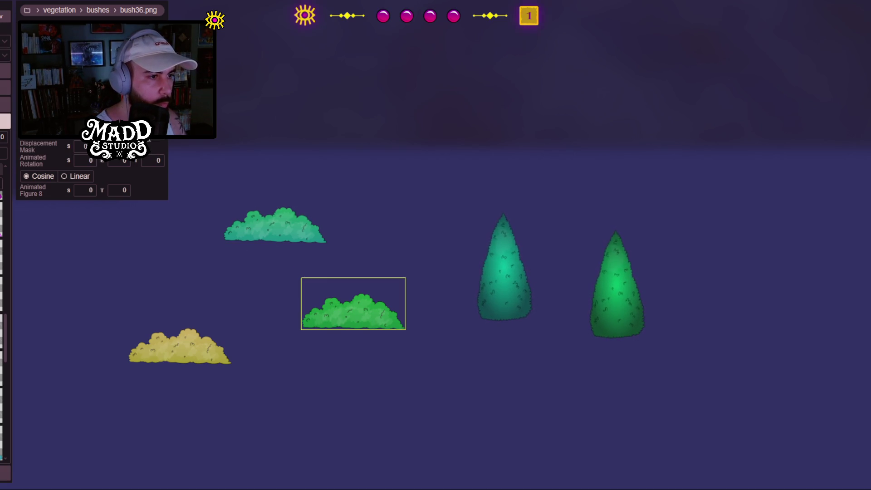
Step: Zoom out and move the yellow bush onto the level ground
click(171, 337)
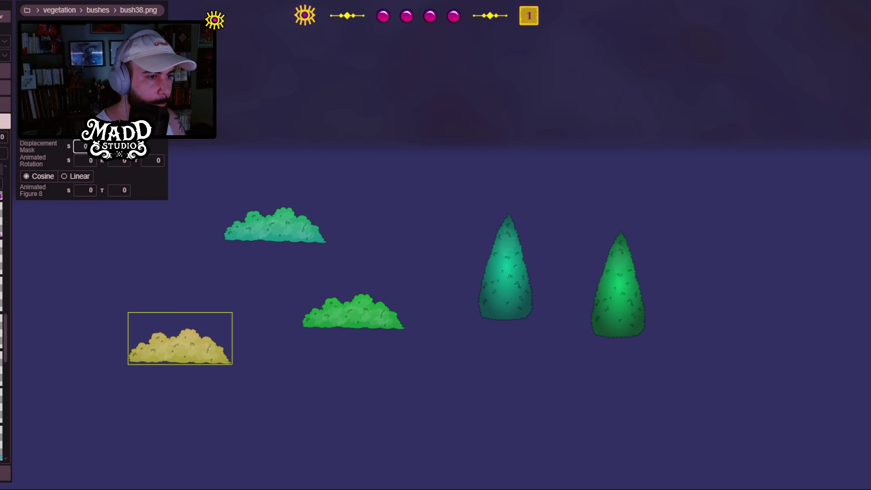
scroll(174, 277, down, 3)
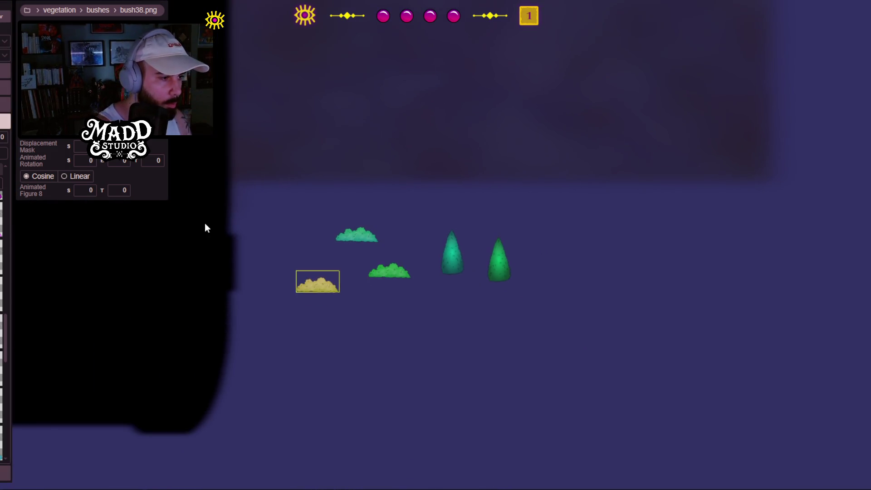
scroll(205, 227, down, 3)
drag(287, 229, 397, 272)
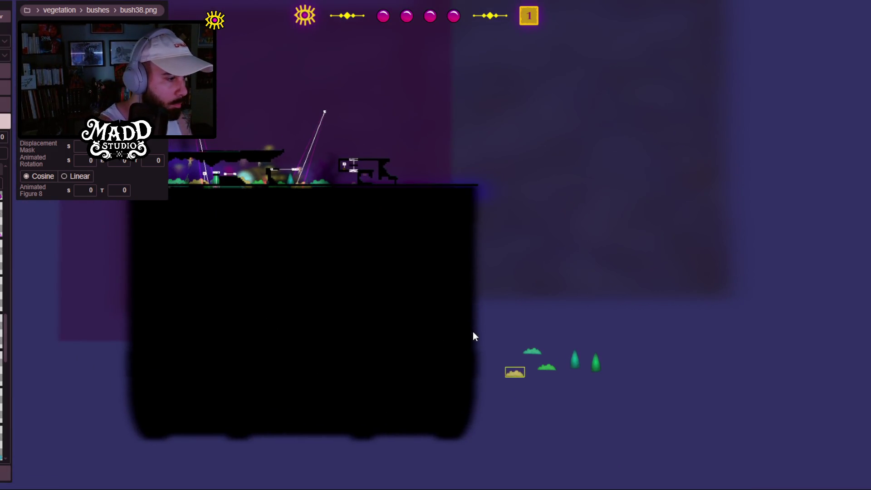
mouse_move(518, 379)
mouse_down()
mouse_move(343, 184)
mouse_move(355, 186)
mouse_move(348, 278)
mouse_move(350, 232)
mouse_move(341, 230)
mouse_move(327, 257)
mouse_move(580, 426)
mouse_move(600, 454)
mouse_up()
Step: Move the trees and the middle green bush into the level, setting the tall tree on the platform
click(567, 442)
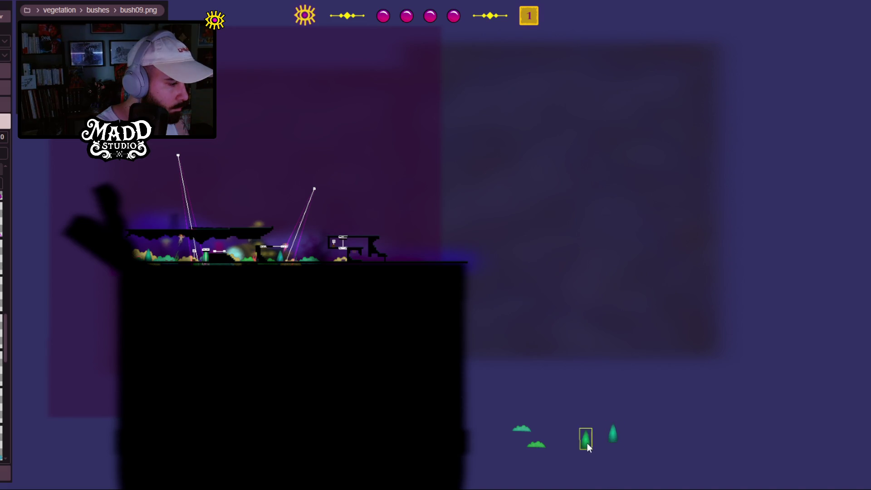
drag(326, 261, 329, 259)
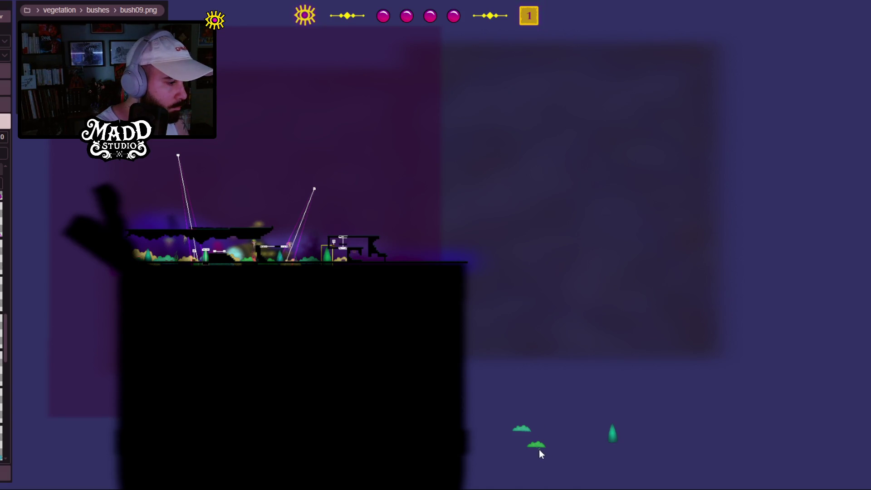
mouse_move(536, 447)
mouse_down()
mouse_move(366, 294)
mouse_move(372, 254)
mouse_move(353, 235)
mouse_up()
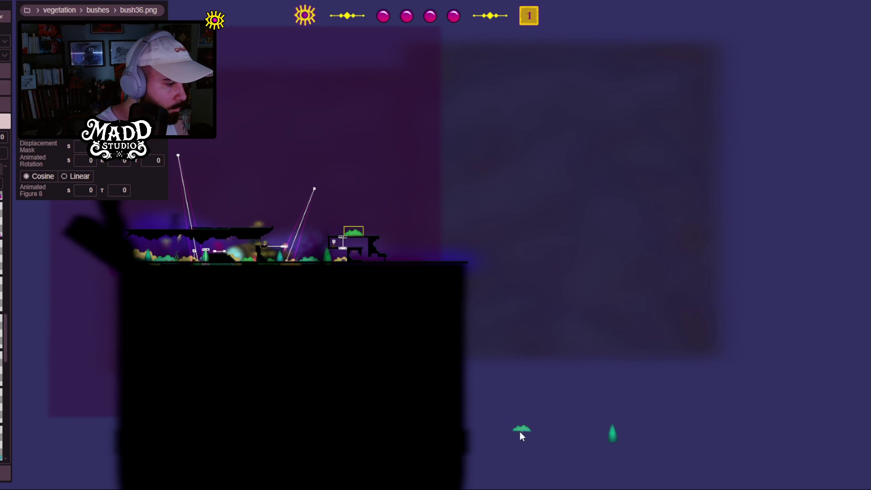
drag(611, 433, 464, 304)
mouse_move(397, 255)
mouse_down()
mouse_move(373, 253)
mouse_move(388, 255)
mouse_up()
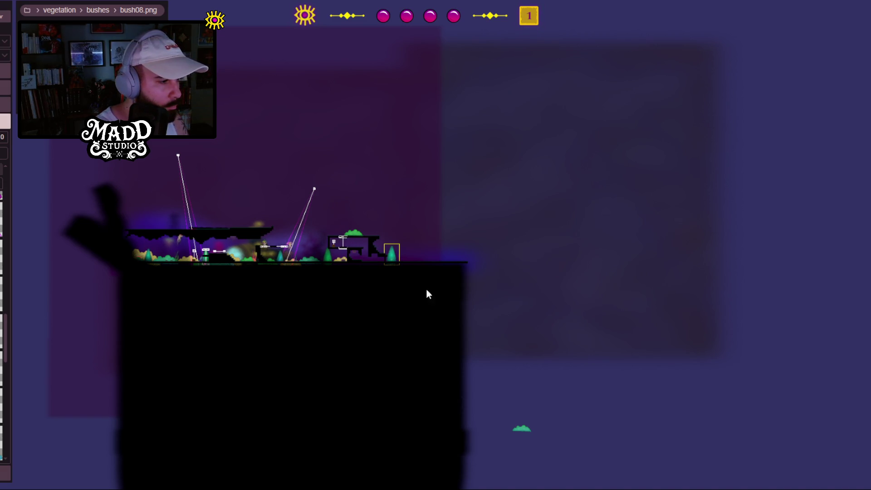
Step: Move the teal bush into the level above the upper platform
drag(521, 430, 401, 336)
drag(337, 244, 326, 227)
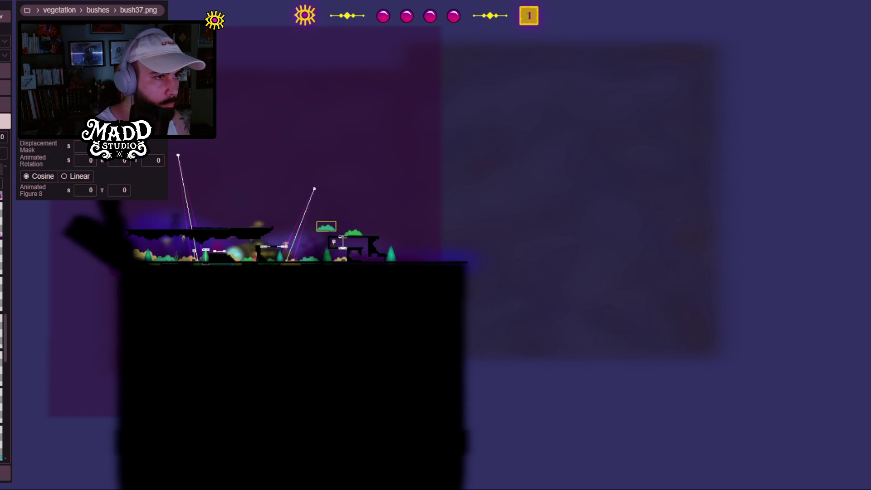
scroll(251, 285, up, 5)
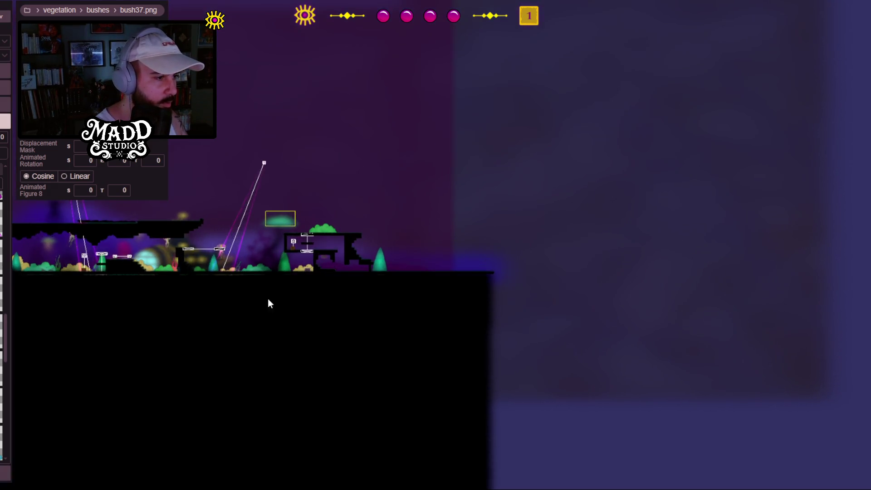
Step: Lower the teal bush to the ground beside the stepped platforms
drag(287, 305, 356, 342)
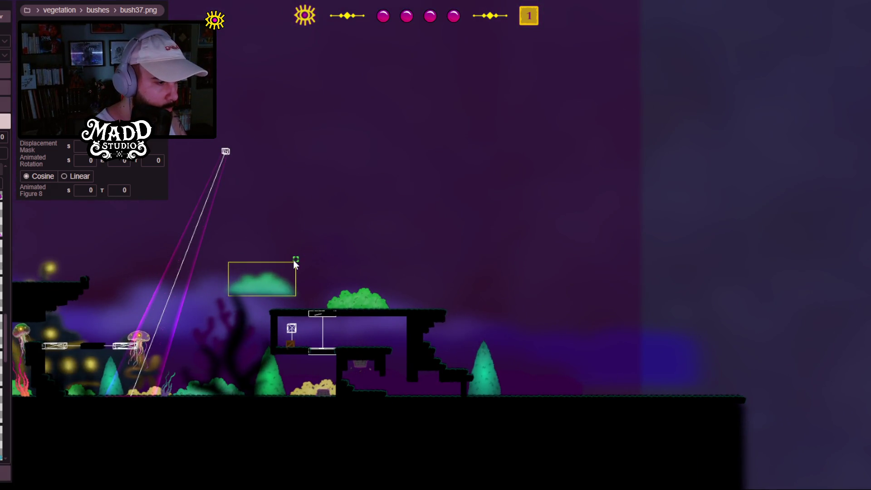
drag(287, 267, 451, 262)
scroll(359, 399, up, 2)
scroll(360, 400, up, 5)
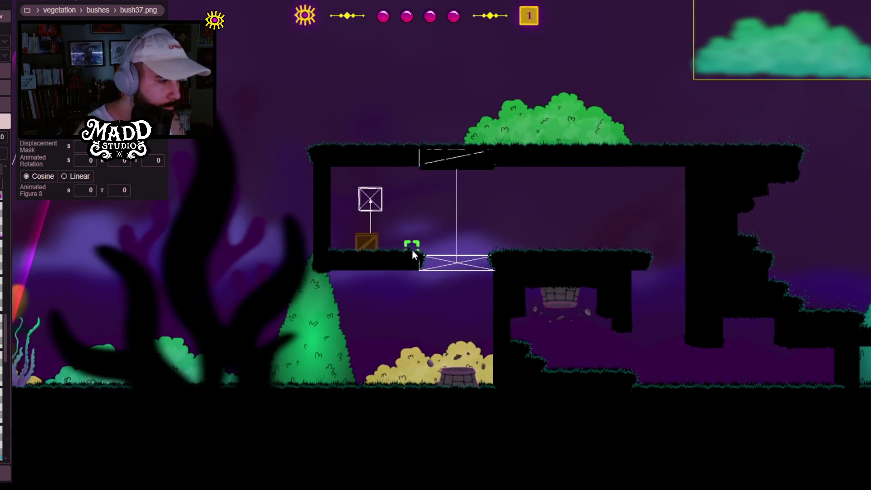
scroll(323, 310, down, 2)
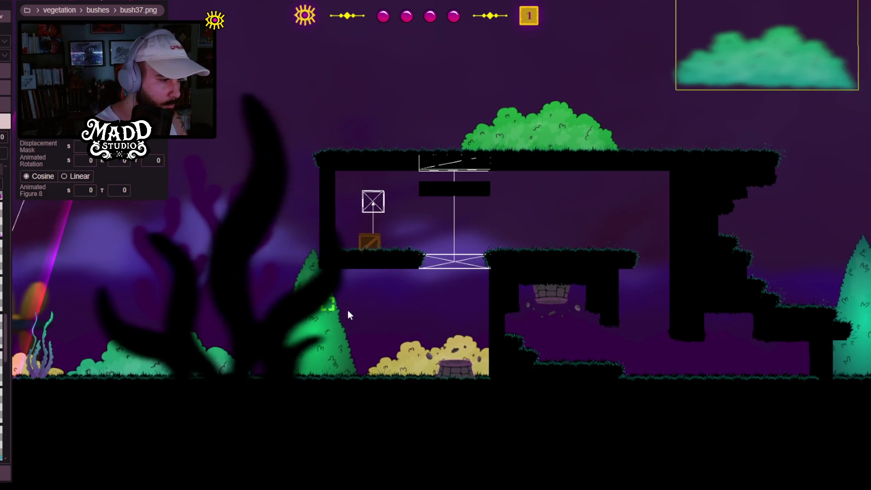
mouse_move(364, 303)
mouse_down()
mouse_move(579, 296)
mouse_move(549, 279)
mouse_move(184, 282)
mouse_move(259, 281)
mouse_up()
mouse_move(517, 100)
mouse_down()
mouse_move(517, 208)
mouse_move(489, 377)
mouse_up()
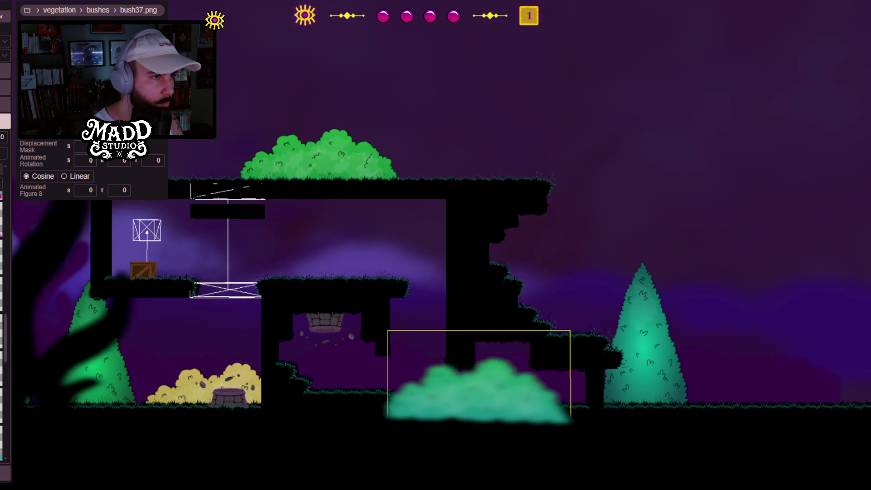
Step: Push the teal bush two depth layers with Page Down and tuck it under the platforms
key(Page_Down)
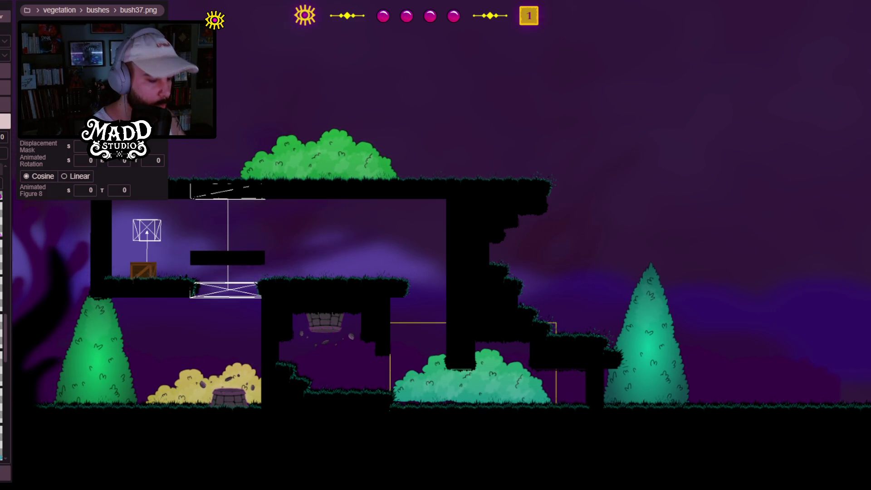
key(Page_Down)
scroll(336, 356, up, 3)
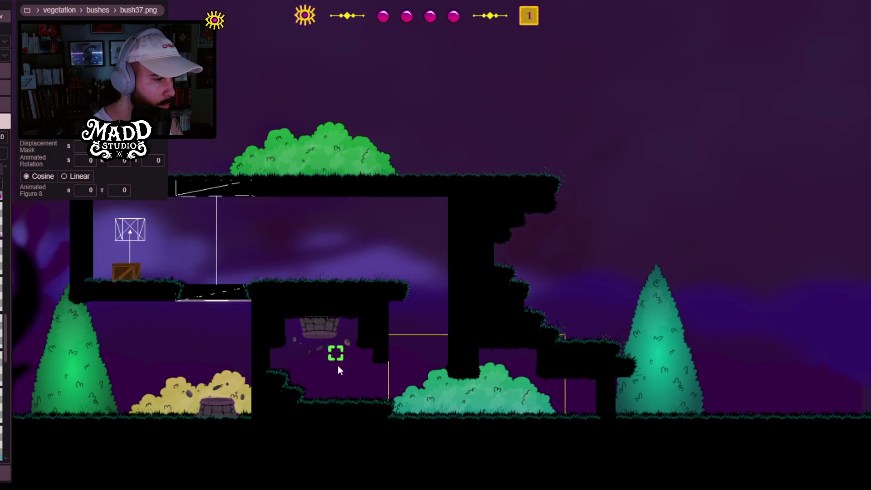
scroll(480, 276, up, 3)
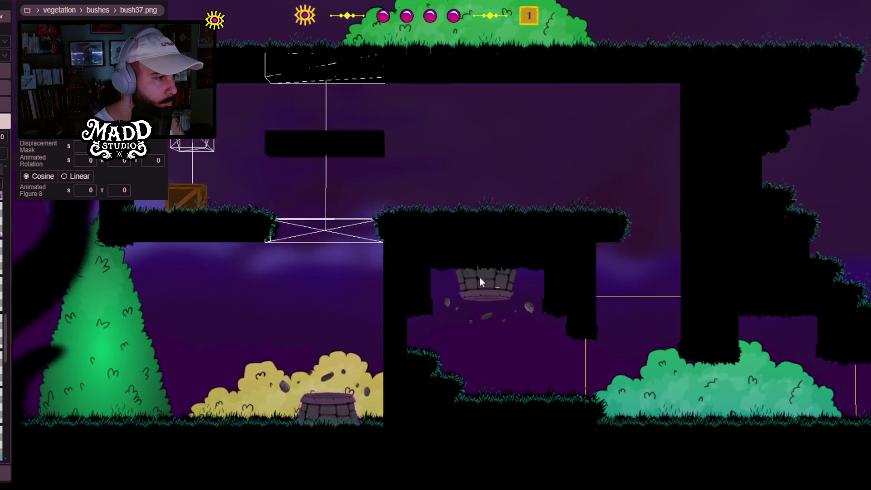
drag(633, 338, 366, 306)
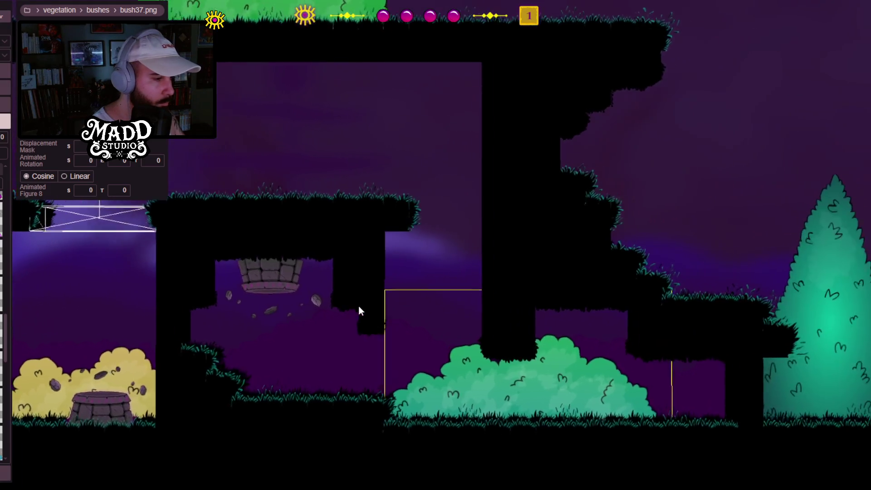
drag(531, 383, 352, 379)
mouse_move(265, 377)
mouse_down()
mouse_move(738, 375)
mouse_move(390, 379)
mouse_move(216, 362)
mouse_move(412, 341)
mouse_move(467, 352)
mouse_move(348, 306)
mouse_up()
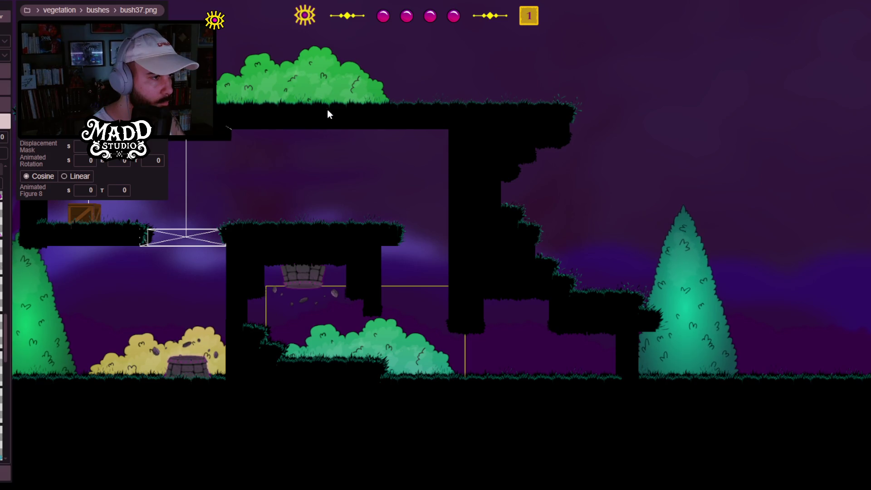
Step: Bring the level's right side into view and select the opacity-50 overlay
drag(312, 85, 493, 242)
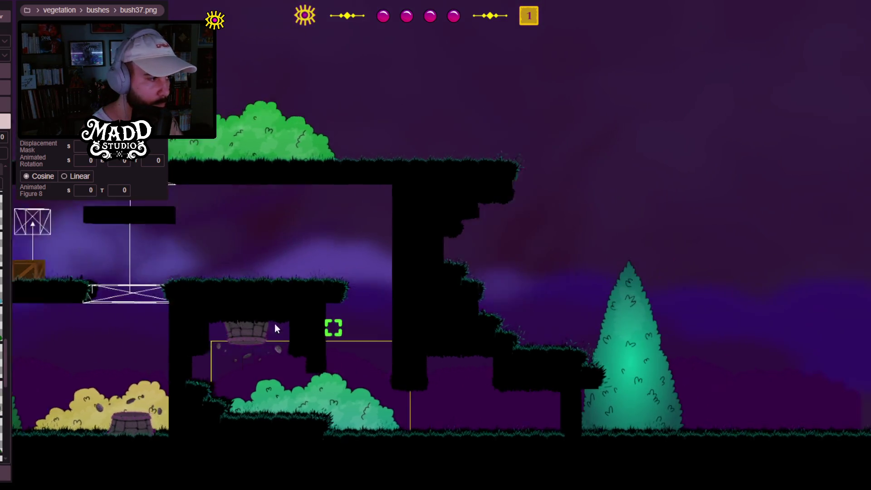
drag(330, 327, 129, 273)
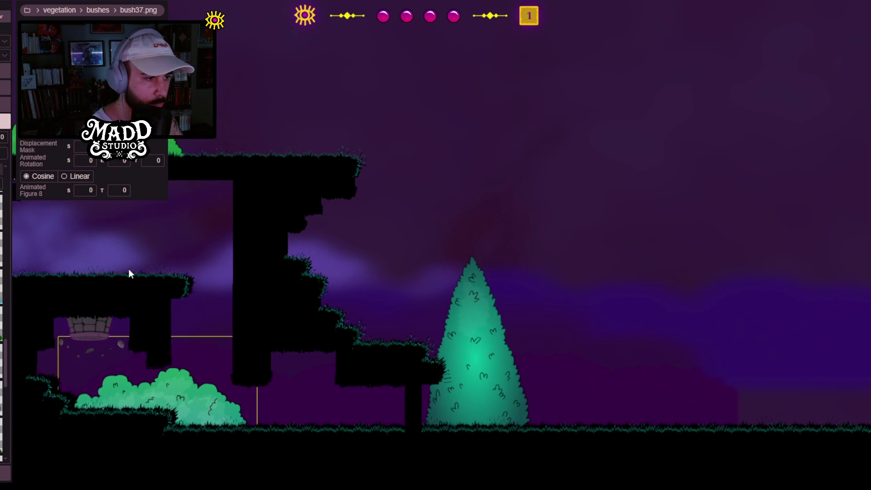
click(268, 208)
scroll(247, 286, down, 6)
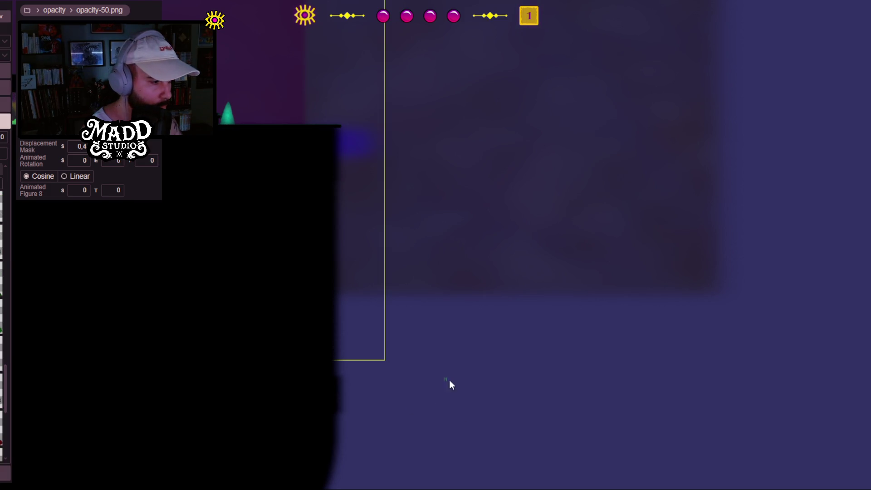
Step: Move the dark green bush23 sprite next to the teal bush and scale it up slightly
click(470, 399)
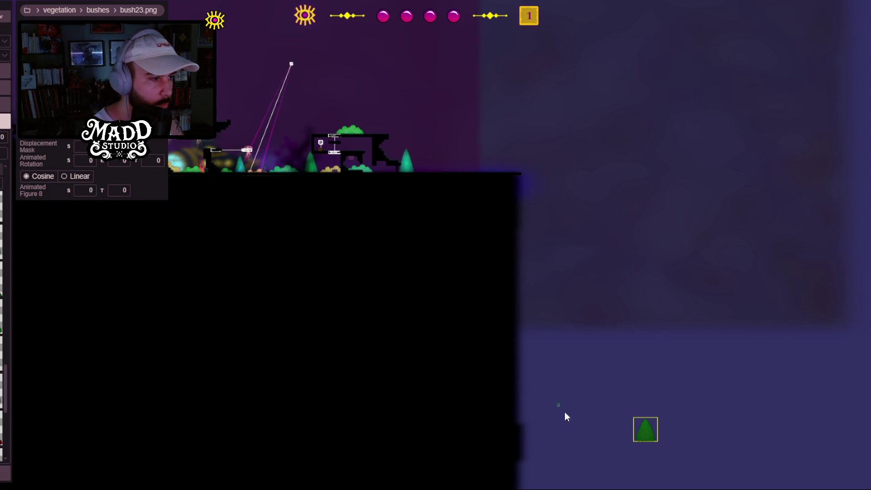
mouse_move(295, 163)
mouse_down()
mouse_move(271, 156)
mouse_move(325, 151)
mouse_move(377, 168)
mouse_up()
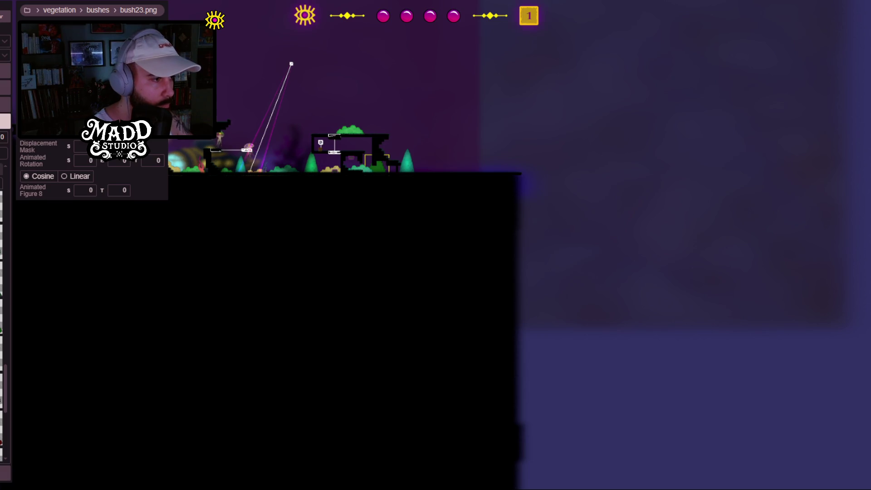
scroll(355, 293, up, 5)
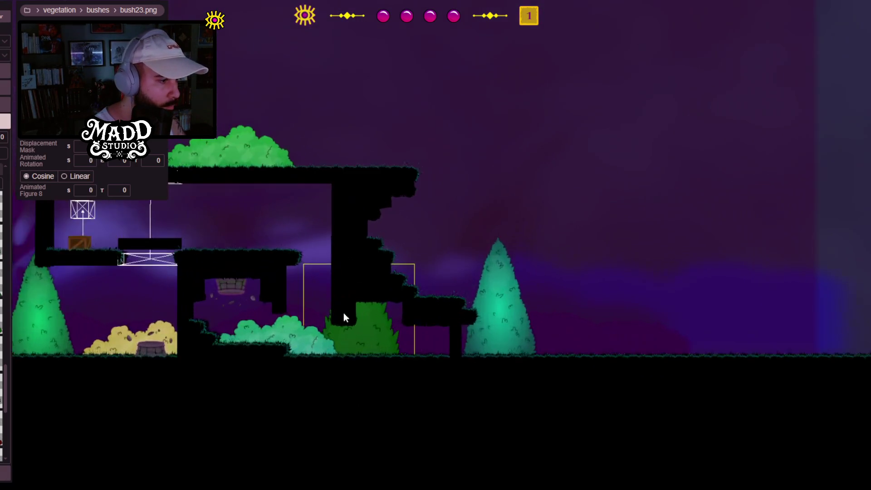
scroll(568, 288, down, 5)
scroll(495, 282, up, 5)
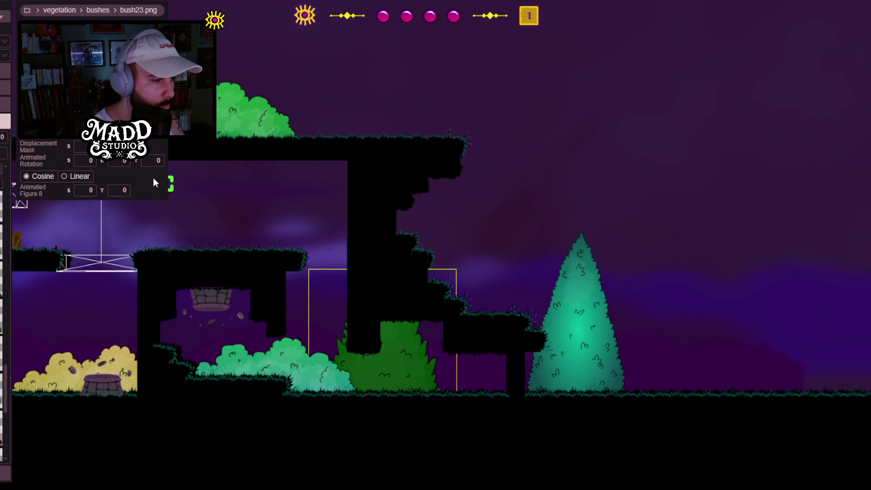
drag(309, 269, 307, 267)
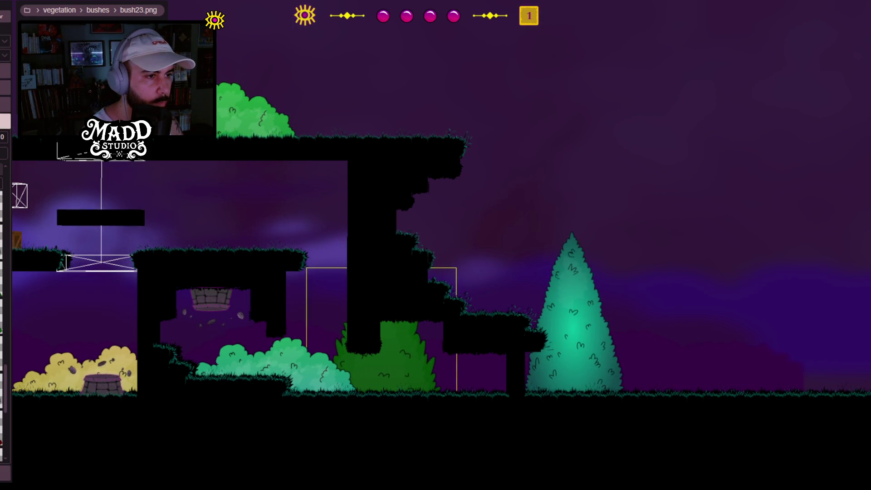
Step: Set the bush's Animated Rotation to S -3, E 3 and T 8
click(99, 263)
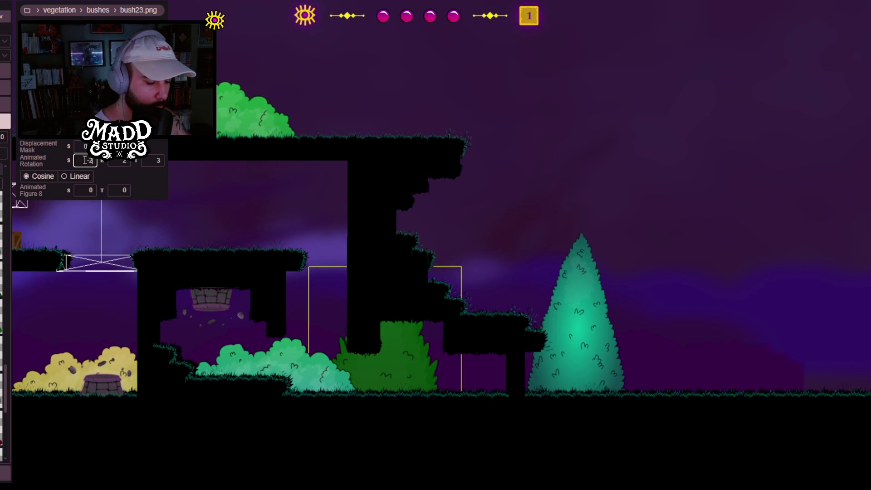
text(-3)
key(Tab)
text(3)
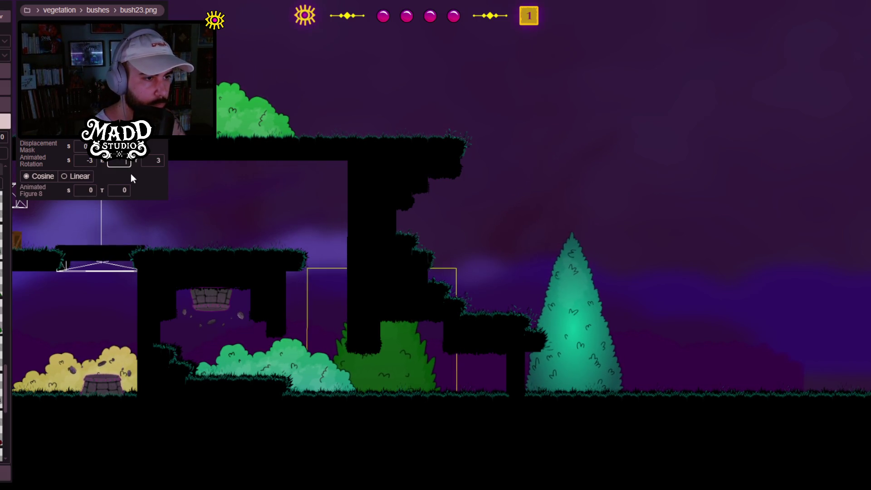
click(160, 161)
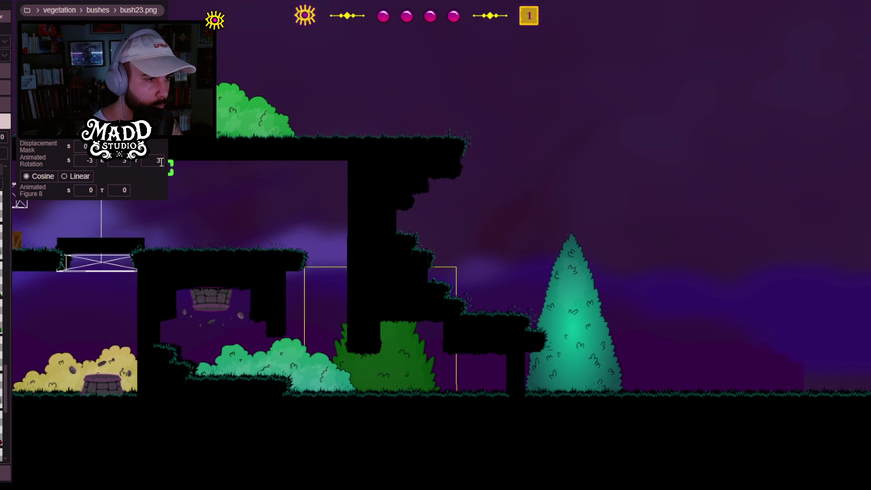
key(BackSpace)
text(8)
key(Return)
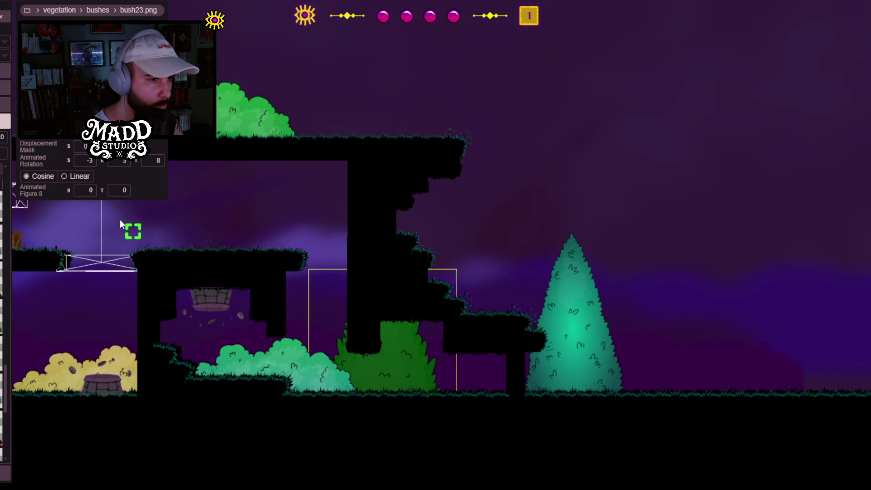
Step: Pan and zoom around the crate and moving platform to check the bush's sway
mouse_move(190, 281)
mouse_down()
mouse_move(474, 287)
mouse_move(364, 288)
mouse_up()
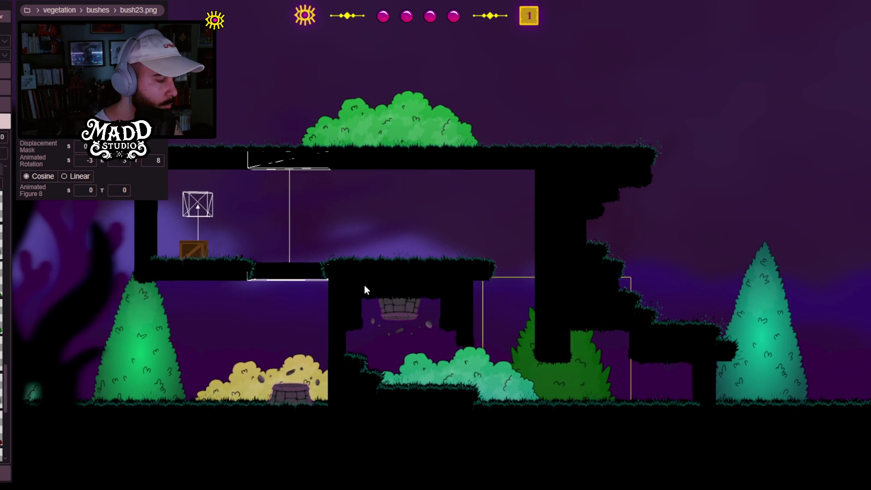
drag(661, 320, 543, 298)
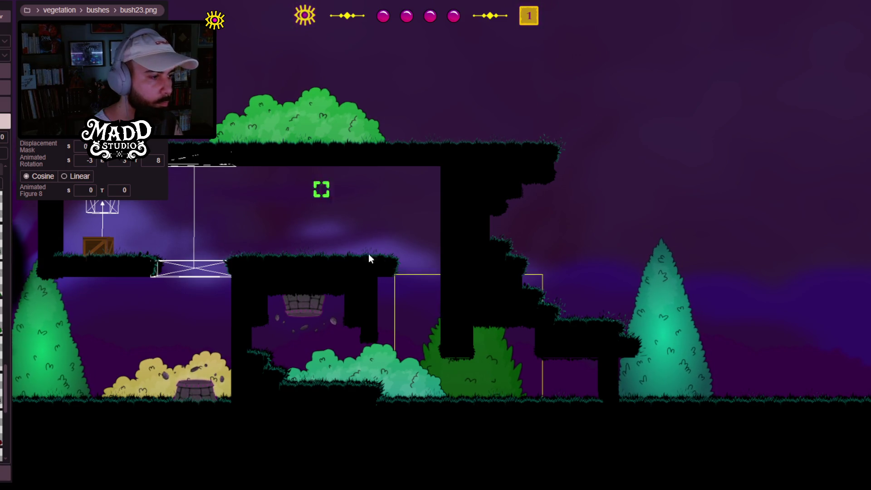
scroll(352, 348, up, 2)
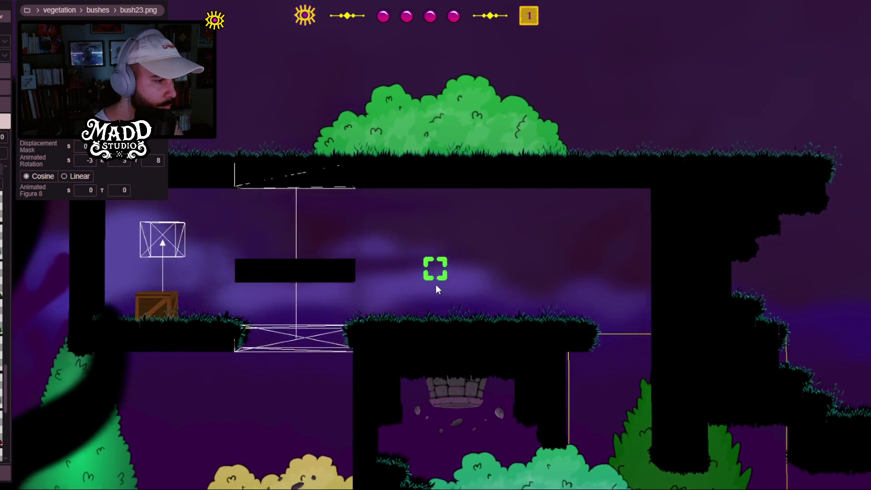
mouse_move(434, 267)
mouse_down()
mouse_move(318, 261)
mouse_move(399, 196)
mouse_move(468, 215)
mouse_up()
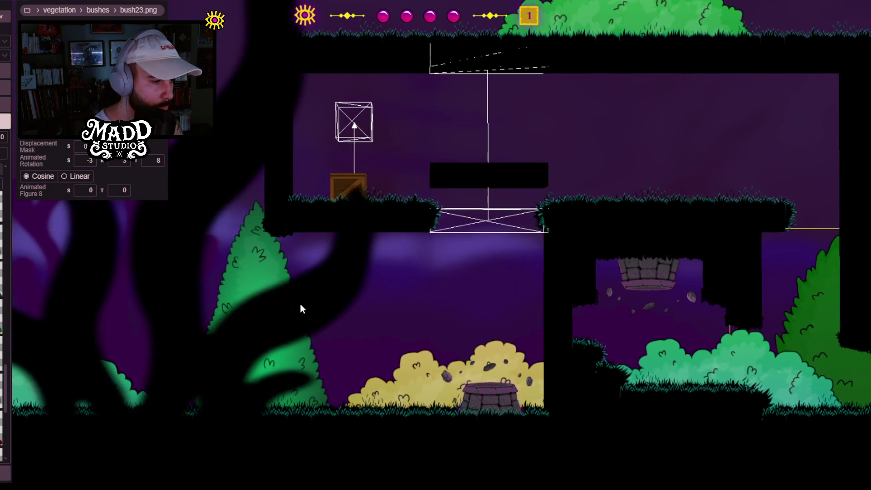
scroll(299, 304, down, 2)
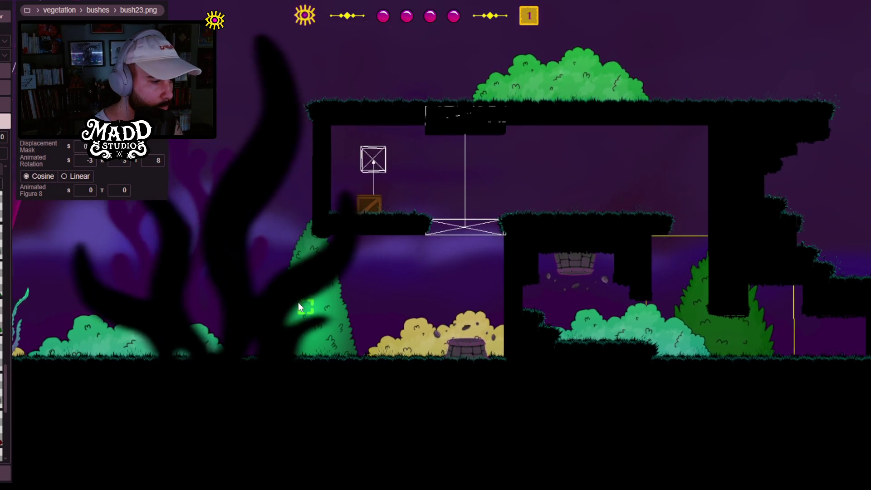
scroll(298, 306, down, 2)
scroll(358, 315, up, 3)
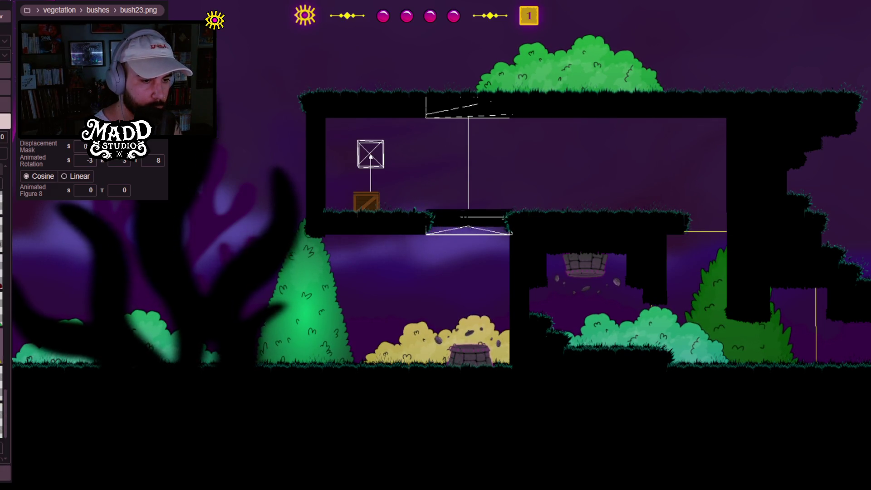
scroll(447, 312, down, 3)
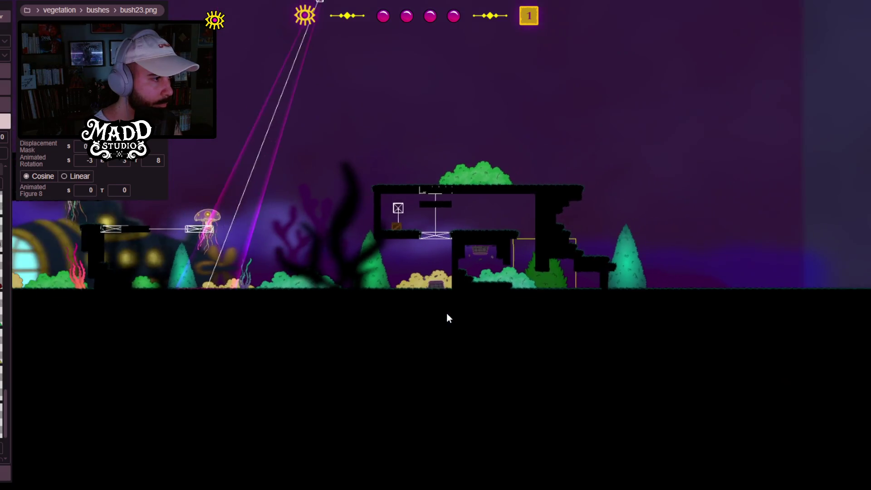
Step: Draw a second bush35 below the original, then nudge the original slightly left and down
scroll(446, 312, down, 5)
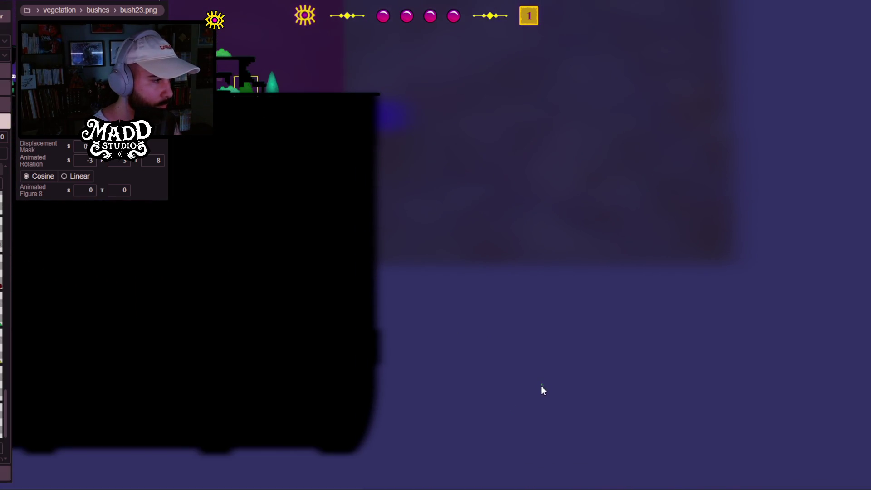
click(533, 355)
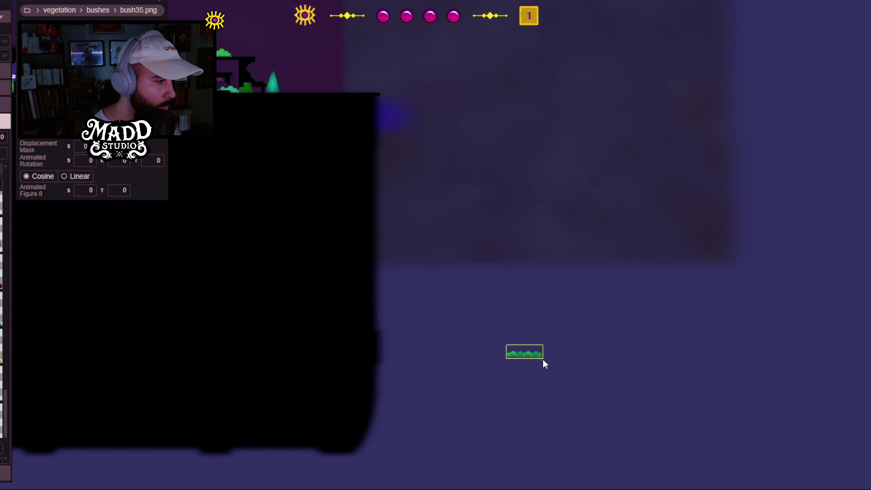
drag(510, 372, 542, 385)
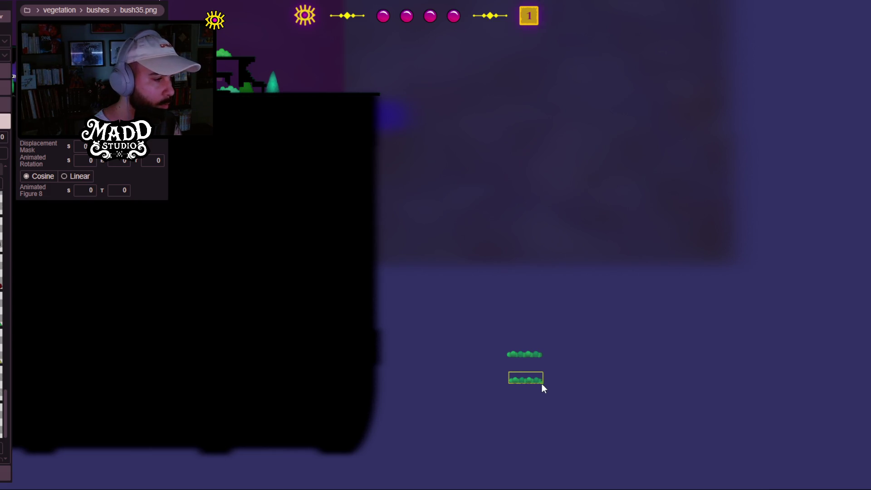
click(527, 354)
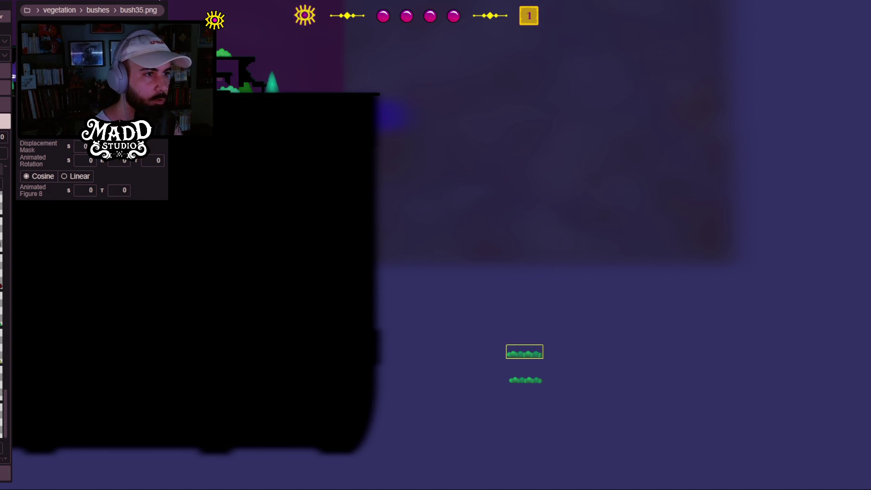
mouse_move(256, 155)
mouse_down()
mouse_move(526, 345)
mouse_move(610, 367)
mouse_up()
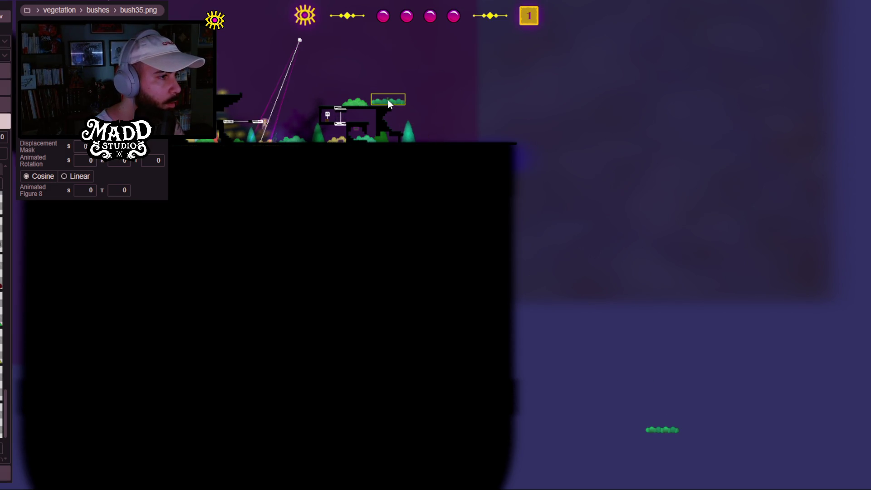
mouse_move(388, 101)
mouse_down()
mouse_move(407, 140)
mouse_move(299, 134)
mouse_move(319, 140)
mouse_up()
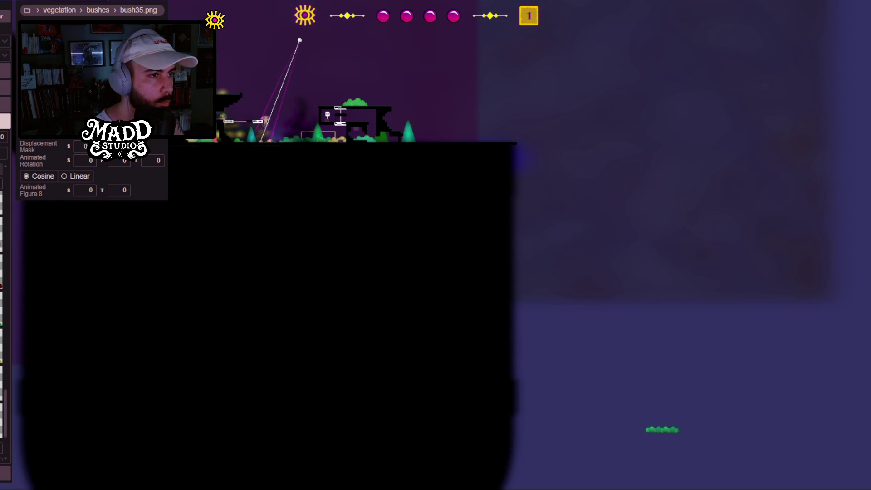
Step: View the upper ledges and select the tall tree, then the dark green bush
scroll(368, 145, up, 5)
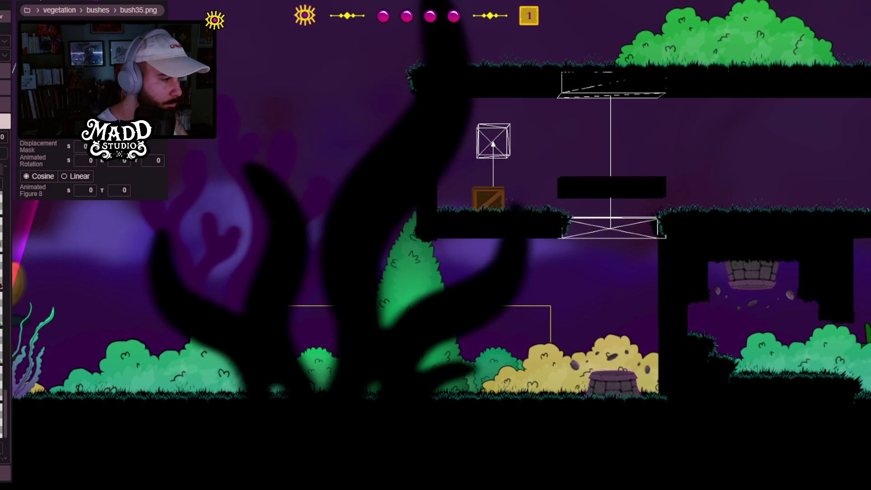
drag(349, 205, 343, 284)
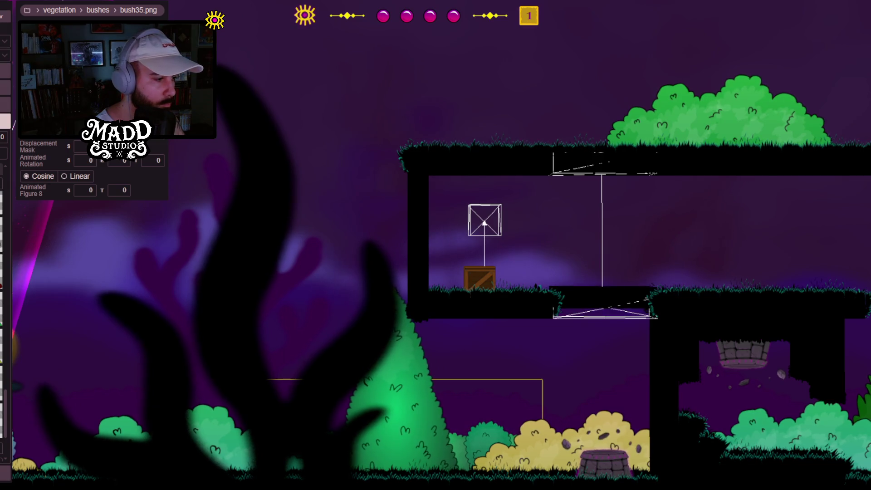
mouse_move(483, 329)
mouse_down()
mouse_move(311, 312)
mouse_move(710, 298)
mouse_move(368, 282)
mouse_move(482, 278)
mouse_move(219, 230)
mouse_move(407, 271)
mouse_up()
scroll(407, 268, down, 3)
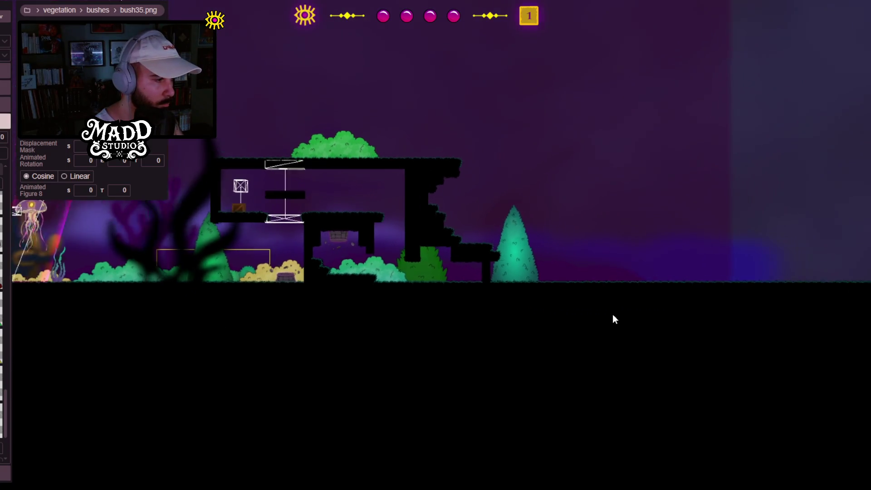
click(503, 252)
click(429, 262)
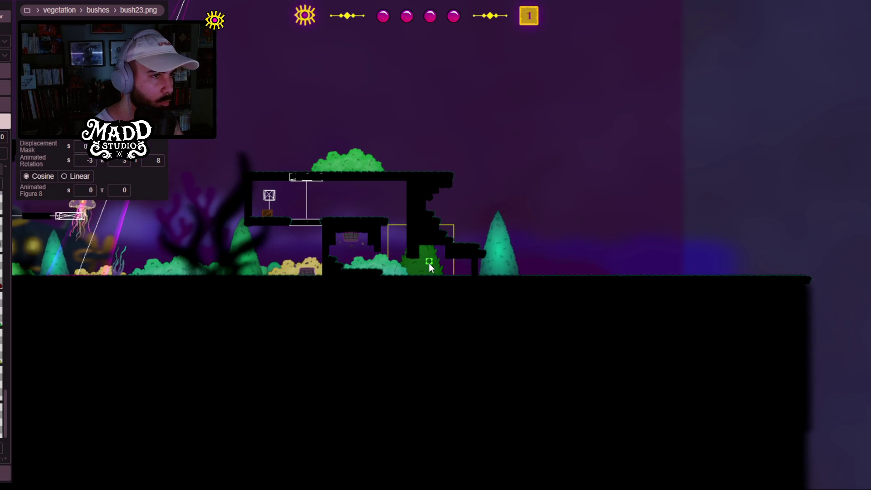
scroll(464, 277, down, 4)
scroll(476, 313, down, 2)
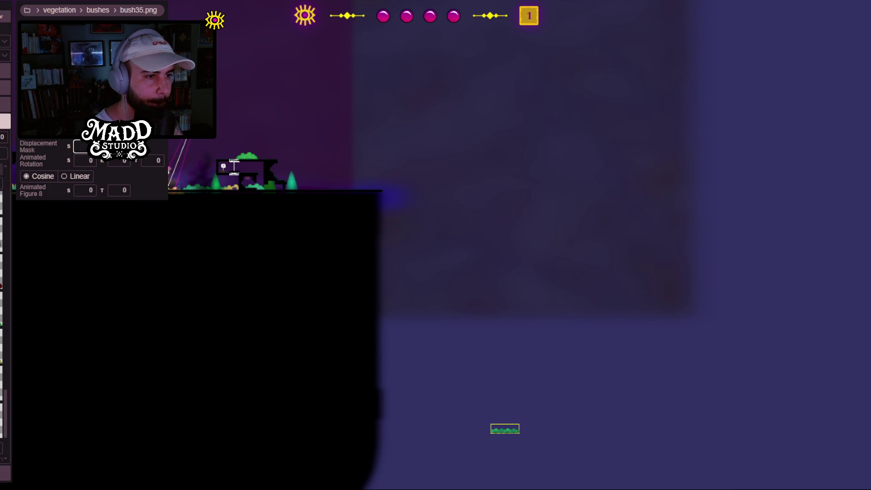
Step: Zoom and pan the view back to center on the level structure
mouse_move(278, 214)
mouse_down()
mouse_move(540, 467)
mouse_move(587, 465)
mouse_up()
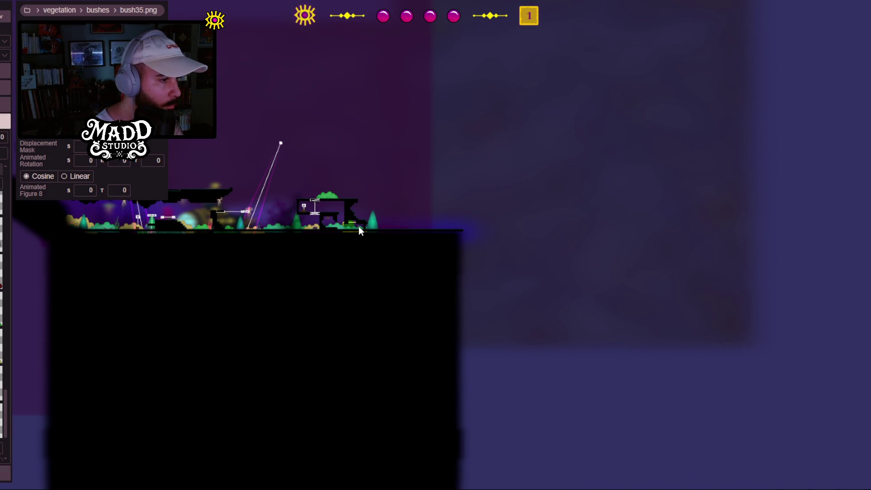
scroll(358, 225, up, 2)
scroll(330, 220, up, 5)
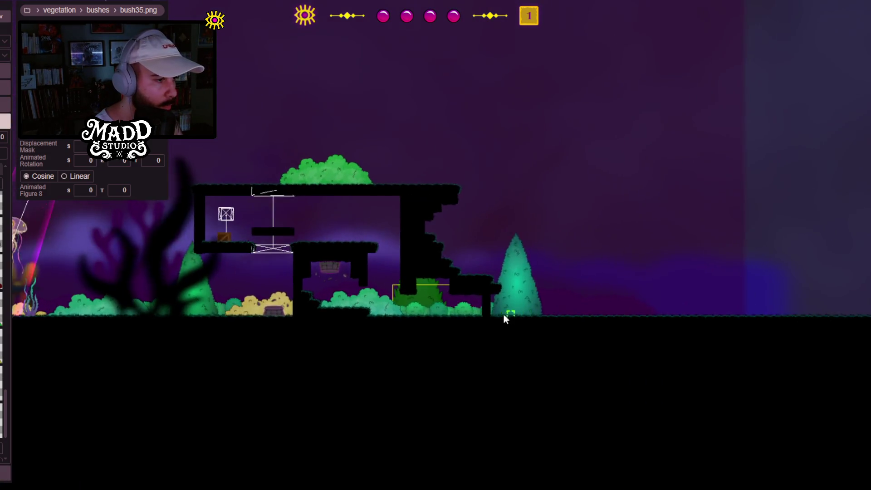
scroll(388, 315, up, 1)
drag(272, 334, 529, 313)
drag(251, 272, 327, 287)
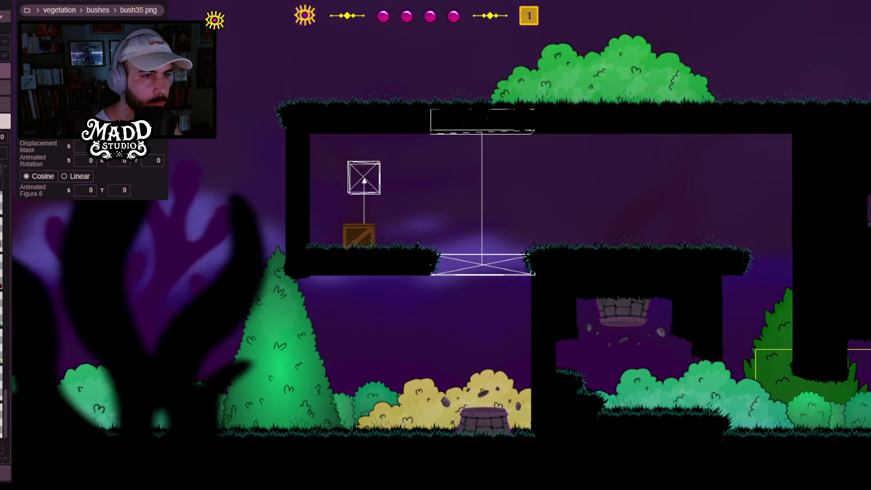
Step: Switch to terrain editing and add stepped terrain under the upper ledge's left end
key(Escape)
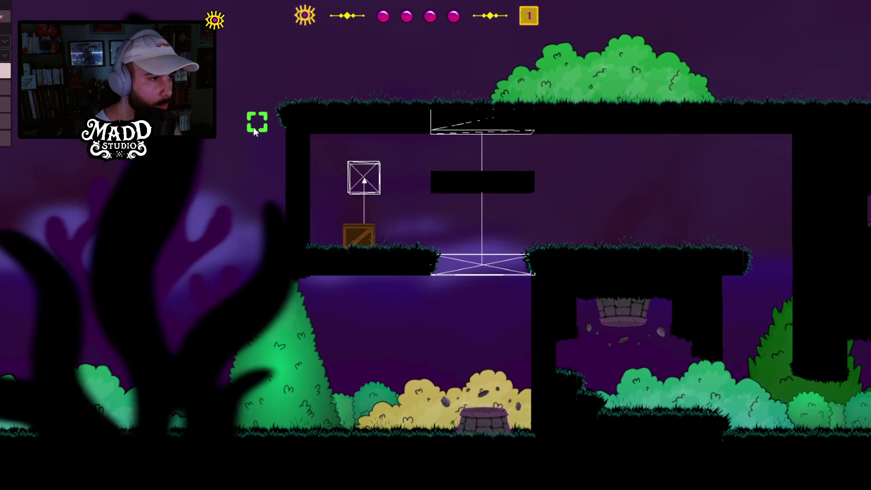
mouse_move(239, 141)
mouse_down()
mouse_move(299, 196)
mouse_move(405, 211)
mouse_up()
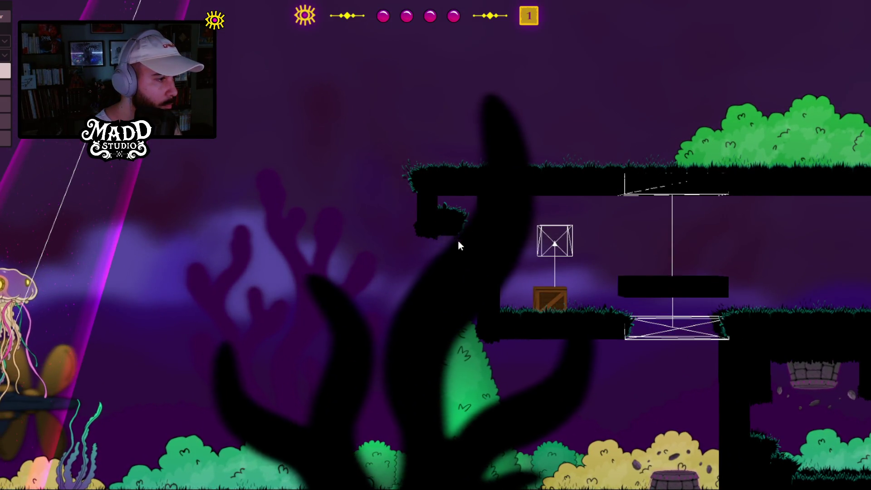
mouse_move(501, 282)
mouse_down()
mouse_move(301, 278)
mouse_move(413, 300)
mouse_up()
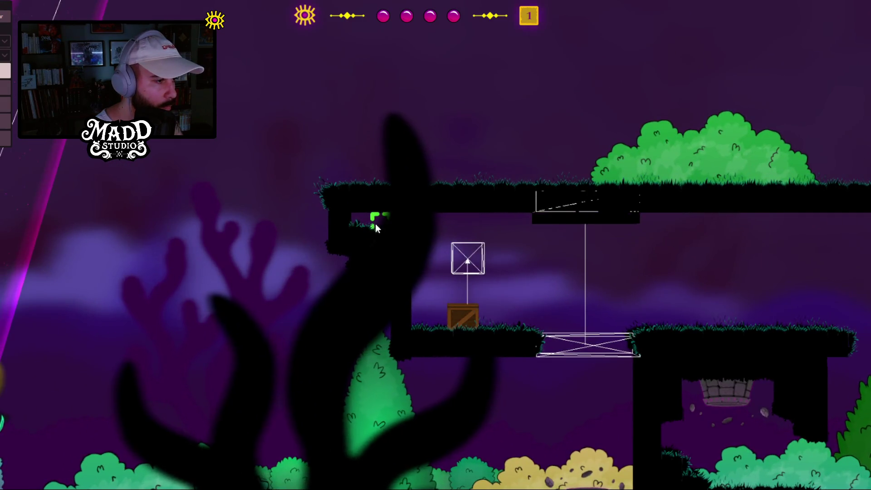
drag(434, 241, 283, 251)
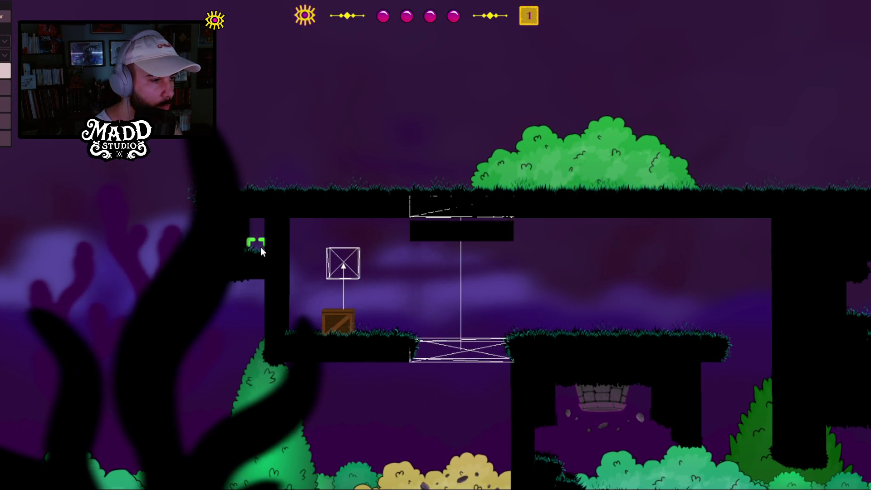
drag(307, 317, 335, 219)
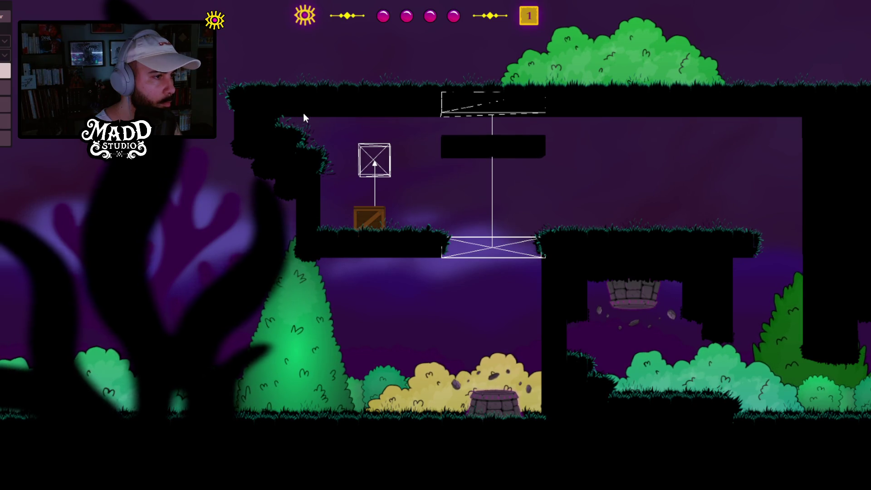
Step: Paint a black terrain block under the left ledge and extend it two columns right
mouse_move(317, 137)
mouse_down()
mouse_move(223, 150)
mouse_move(225, 104)
mouse_up()
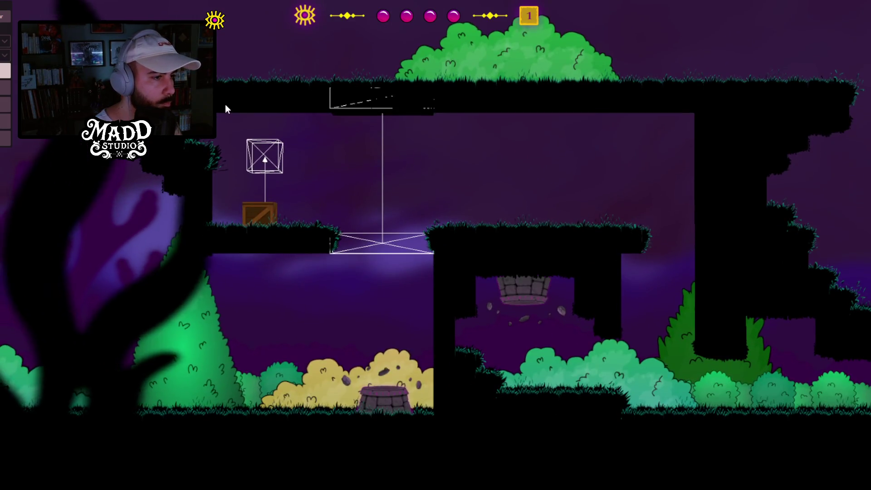
drag(340, 284, 135, 224)
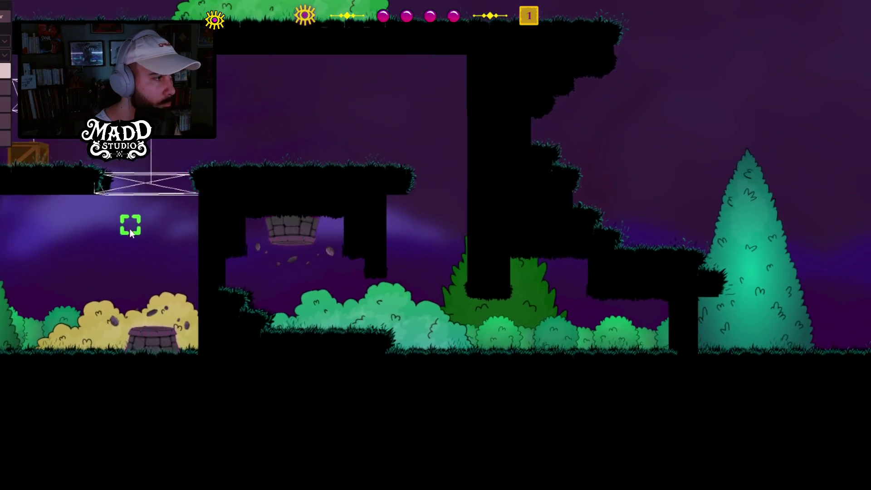
drag(223, 274, 180, 300)
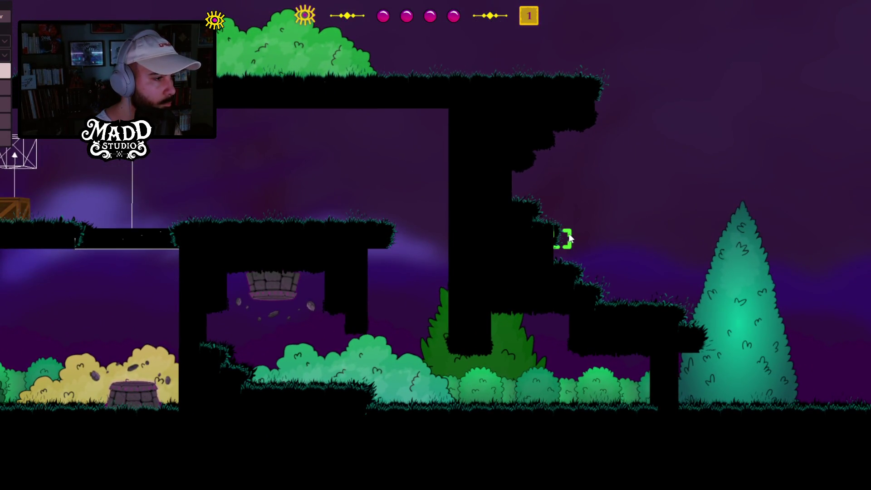
drag(107, 239, 282, 229)
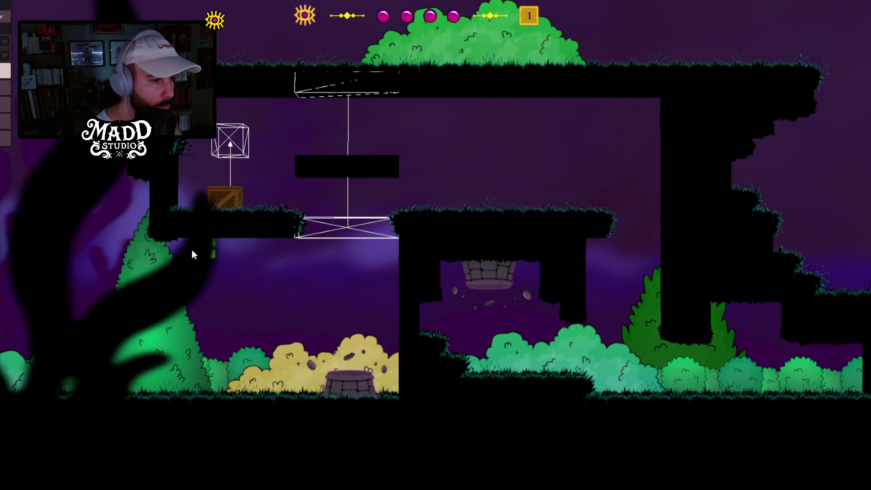
mouse_move(190, 252)
mouse_down()
mouse_move(231, 263)
mouse_move(279, 255)
mouse_move(222, 249)
mouse_move(281, 251)
mouse_up()
click(281, 251)
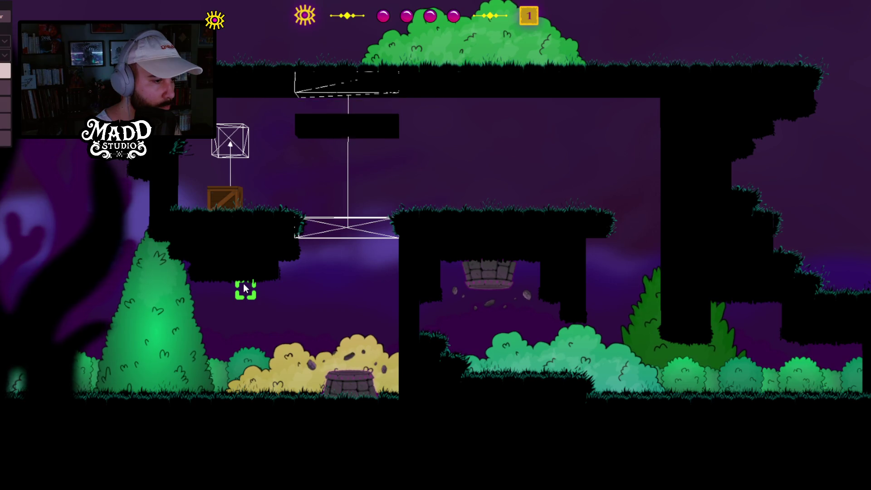
click(284, 271)
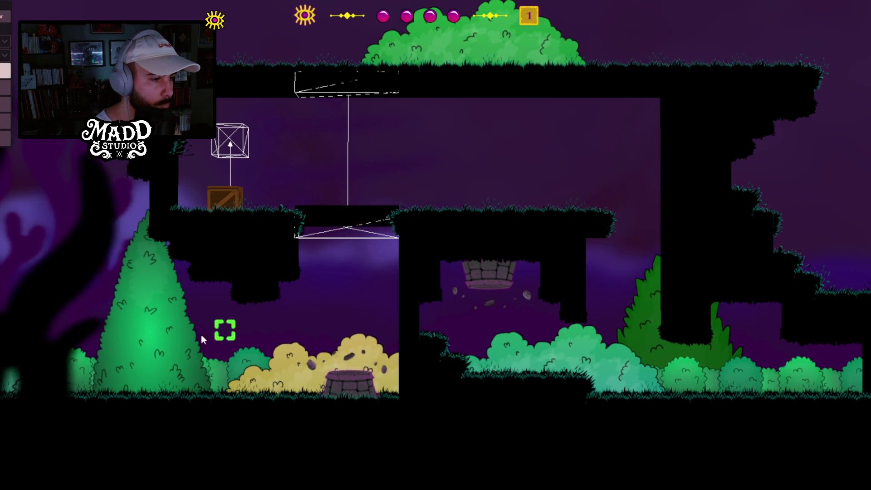
Step: Select the large green bush on the top platform
mouse_move(203, 338)
mouse_down()
mouse_move(232, 315)
mouse_move(132, 362)
mouse_up()
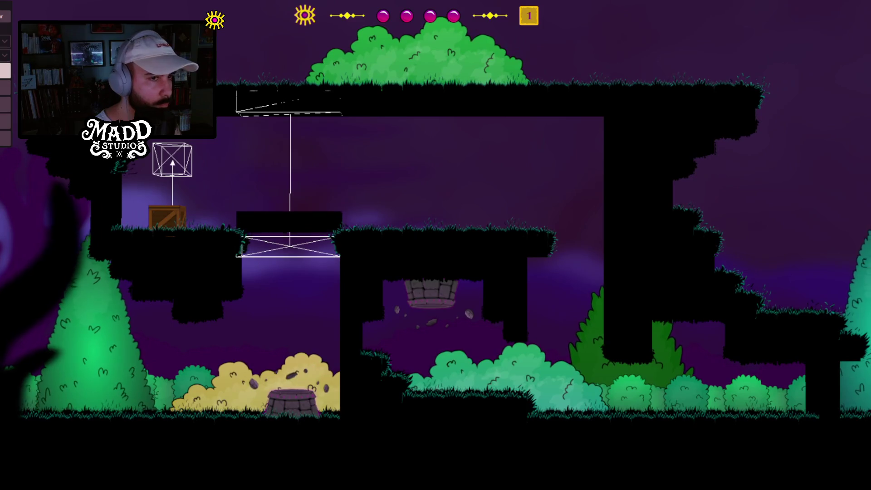
click(388, 311)
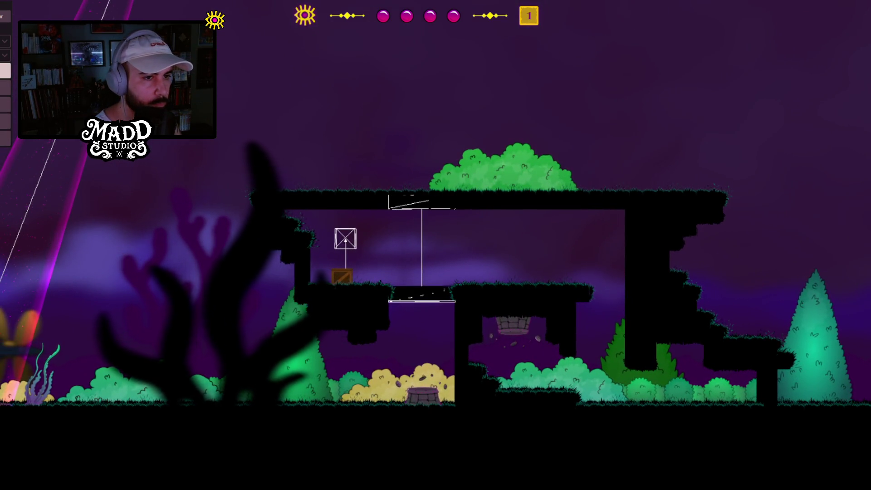
click(493, 172)
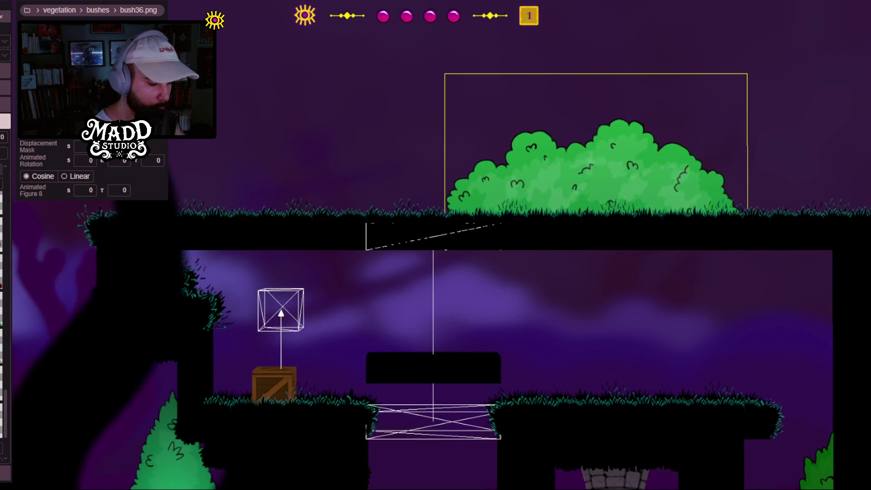
Step: Flip the big green bush with V and hang it below the top platform's edge
key(v)
mouse_move(676, 108)
mouse_down()
mouse_move(673, 196)
mouse_move(684, 227)
mouse_move(826, 227)
mouse_move(828, 254)
mouse_move(824, 241)
mouse_up()
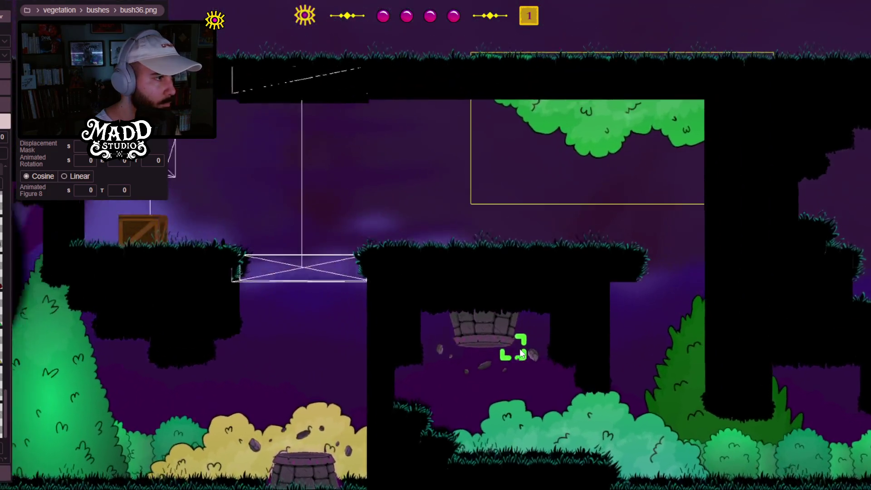
mouse_move(521, 354)
mouse_down()
mouse_move(573, 288)
mouse_move(665, 363)
mouse_move(568, 317)
mouse_move(392, 314)
mouse_move(370, 254)
mouse_up()
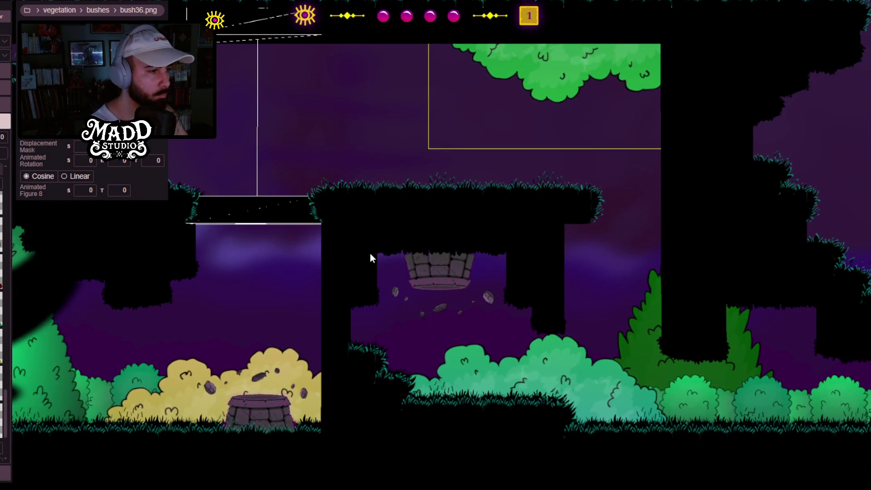
Step: Zoom out to the empty area beside the level and switch the placement asset to bush38.png
scroll(312, 244, down, 5)
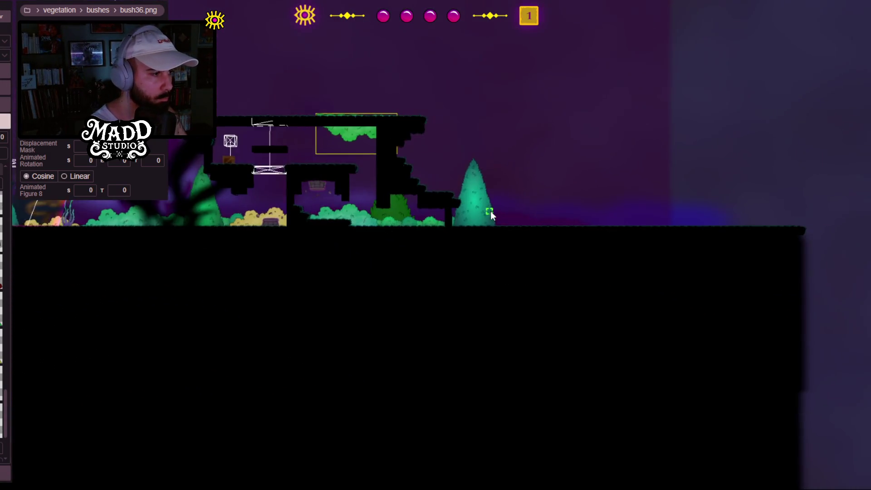
scroll(494, 215, down, 3)
drag(496, 219, 449, 108)
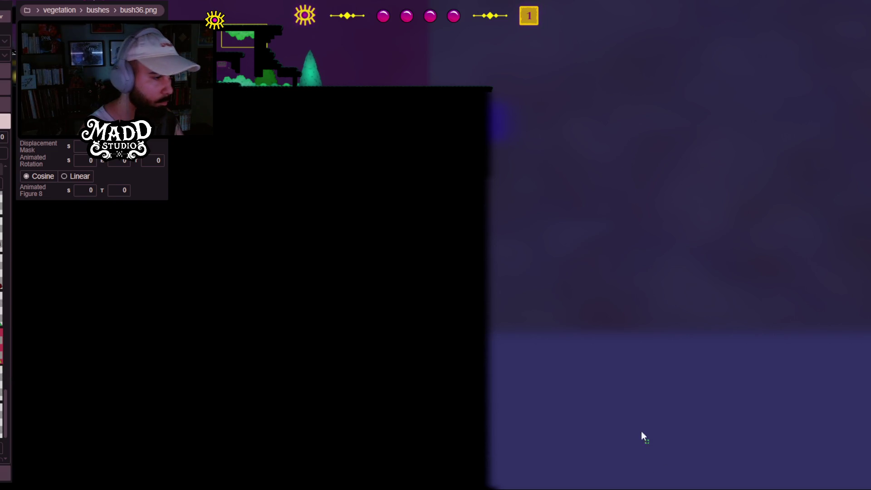
key(Right)
key(Right)
Step: Place a yellow bush38 and a wide, flattened green bush37 in the empty area
click(657, 436)
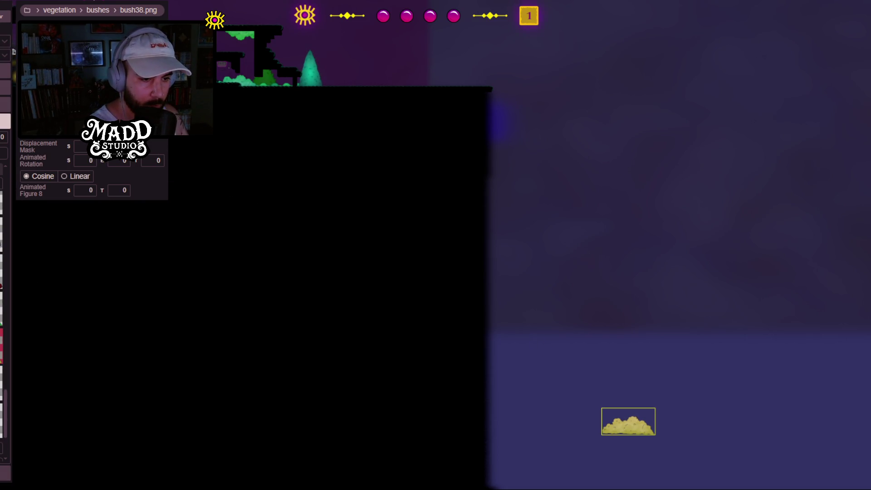
drag(627, 396, 543, 369)
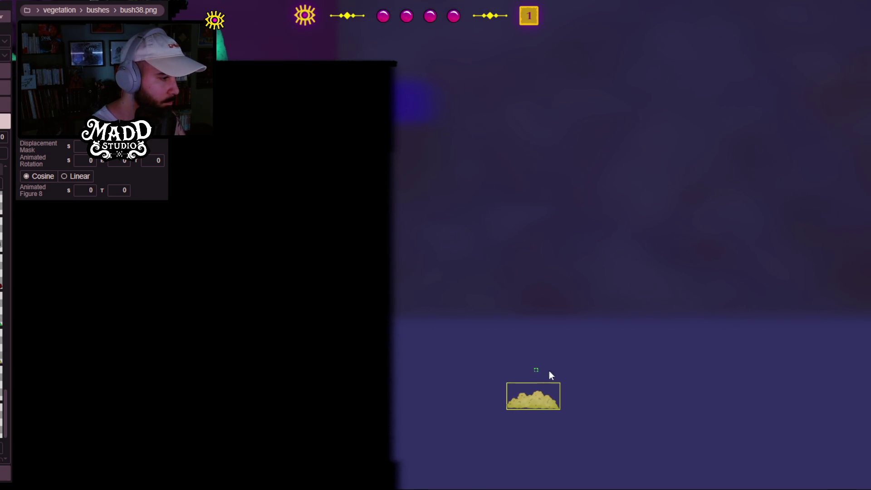
click(602, 374)
drag(625, 389, 625, 381)
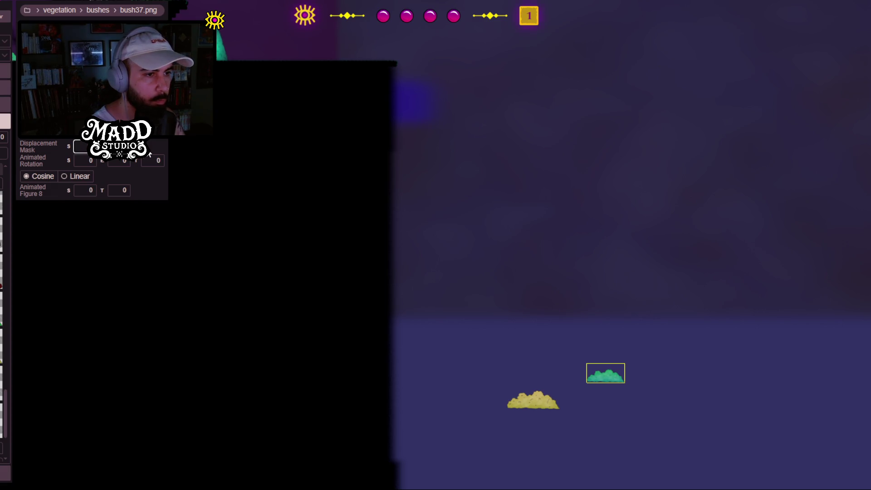
Step: Nudge a yellow bush slightly left and down, then select the seaweed plant near the left end
drag(395, 245, 600, 297)
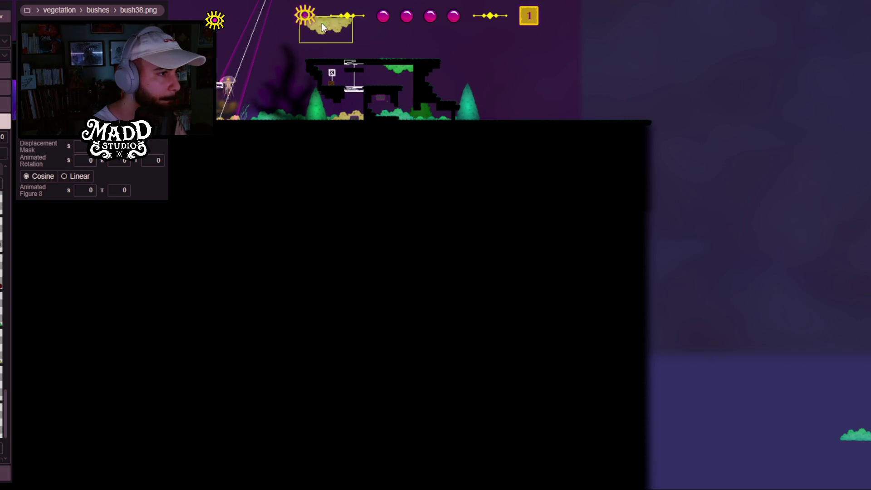
drag(321, 60, 317, 65)
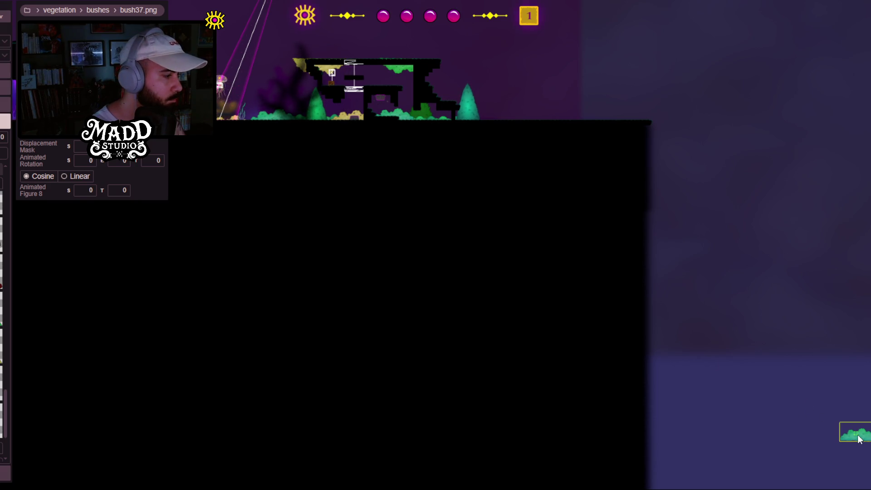
click(299, 64)
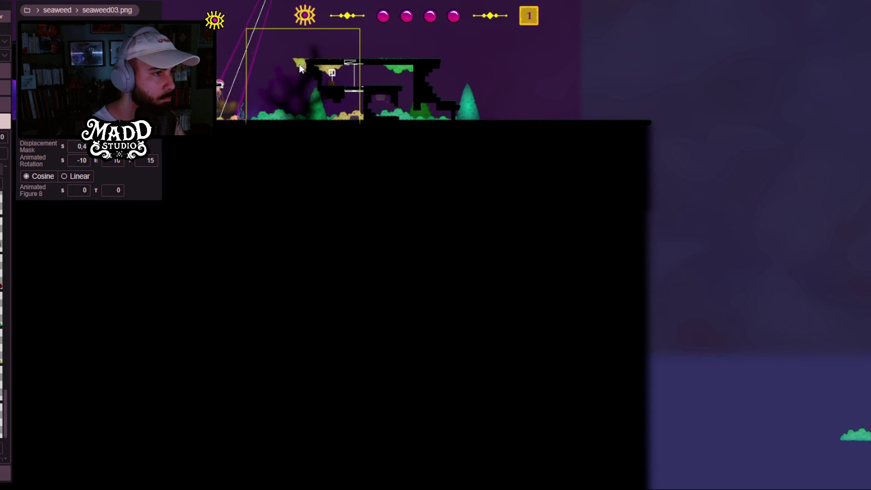
drag(298, 64, 274, 281)
scroll(247, 208, up, 5)
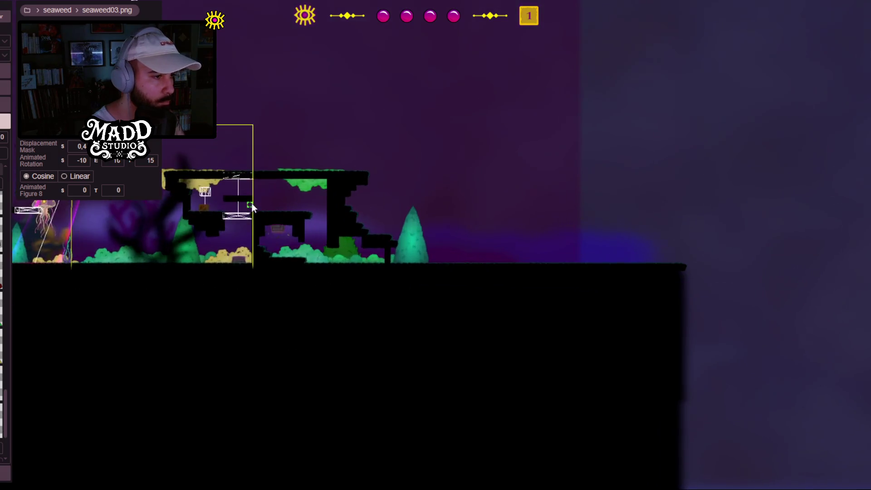
scroll(442, 245, up, 3)
drag(214, 155, 350, 268)
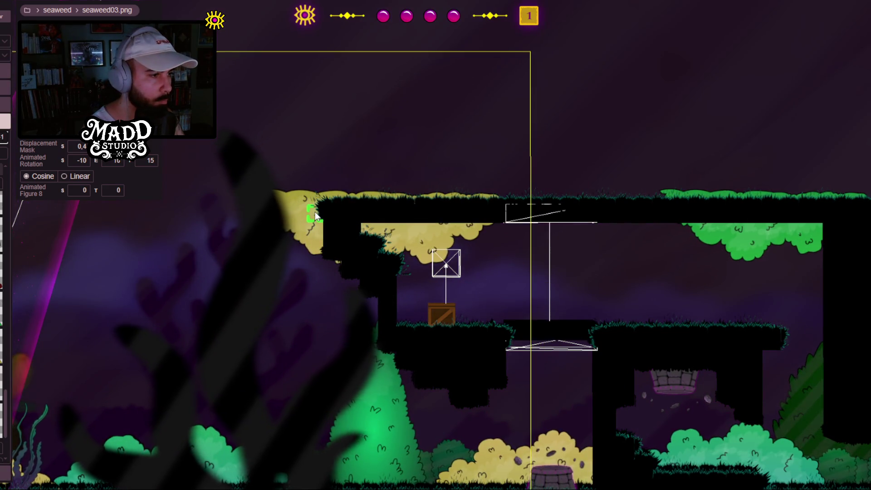
Step: Move the yellow bush up against the top platform's underside above the moving platform
click(310, 216)
mouse_move(353, 220)
mouse_down()
mouse_move(328, 222)
mouse_move(496, 204)
mouse_move(482, 208)
mouse_up()
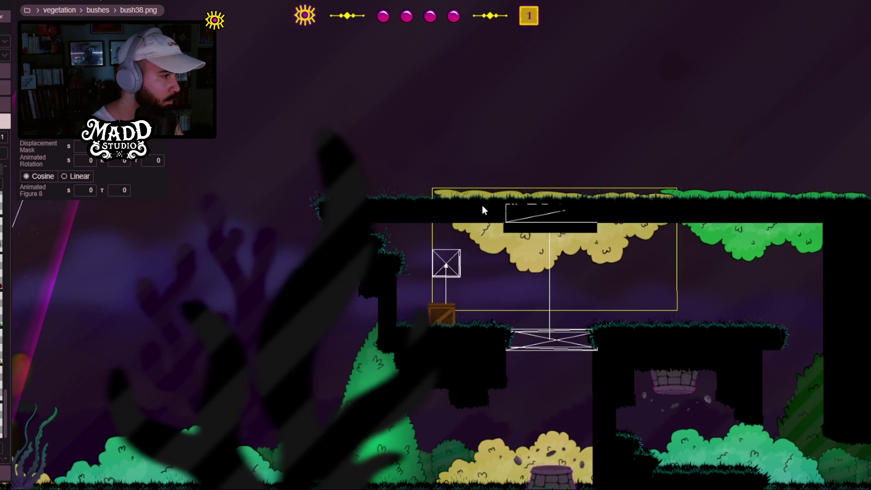
scroll(502, 227, down, 5)
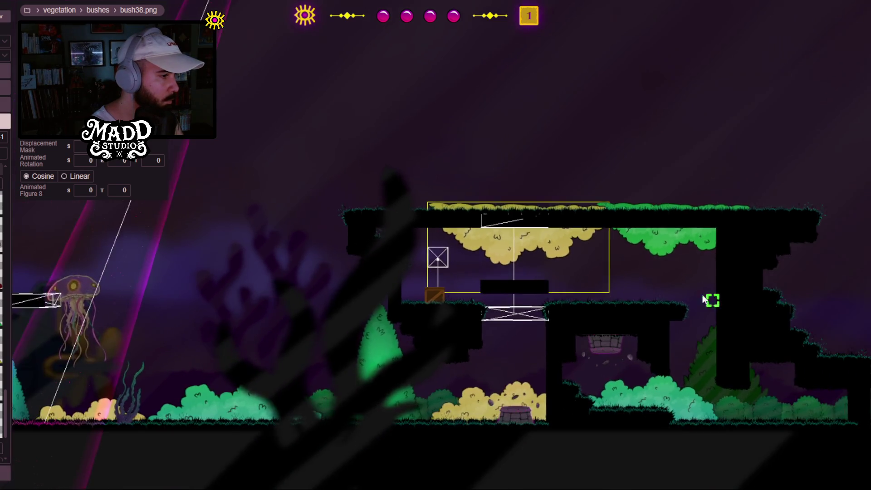
scroll(608, 235, down, 2)
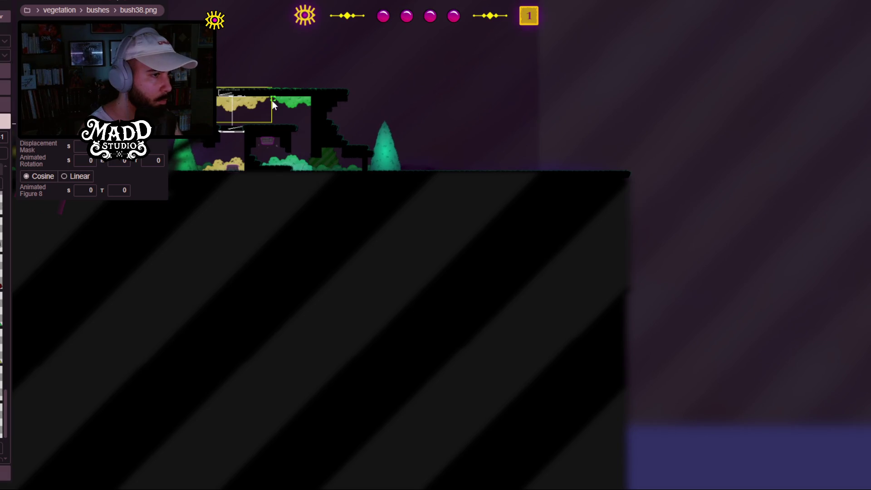
scroll(407, 205, up, 3)
scroll(363, 230, up, 3)
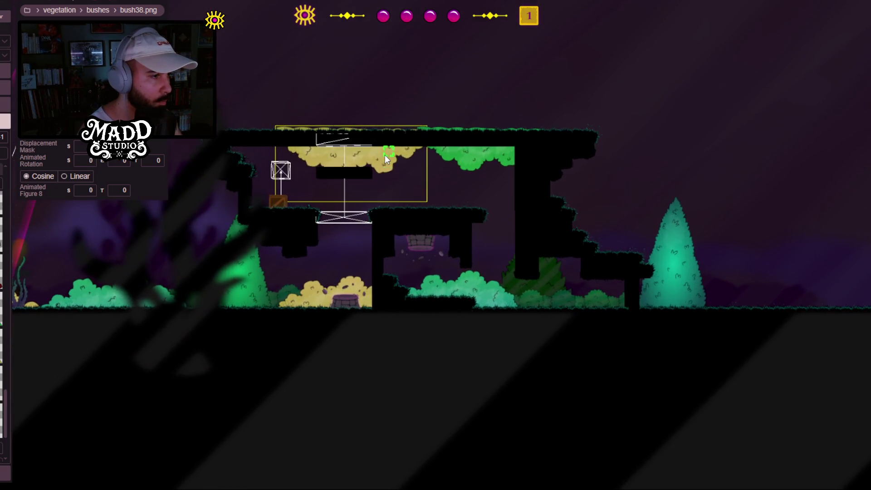
drag(385, 146, 383, 138)
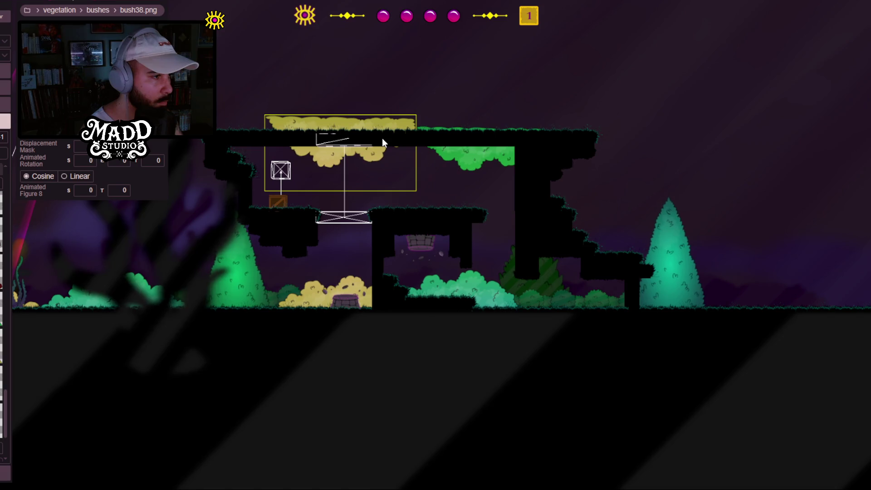
scroll(527, 314, down, 3)
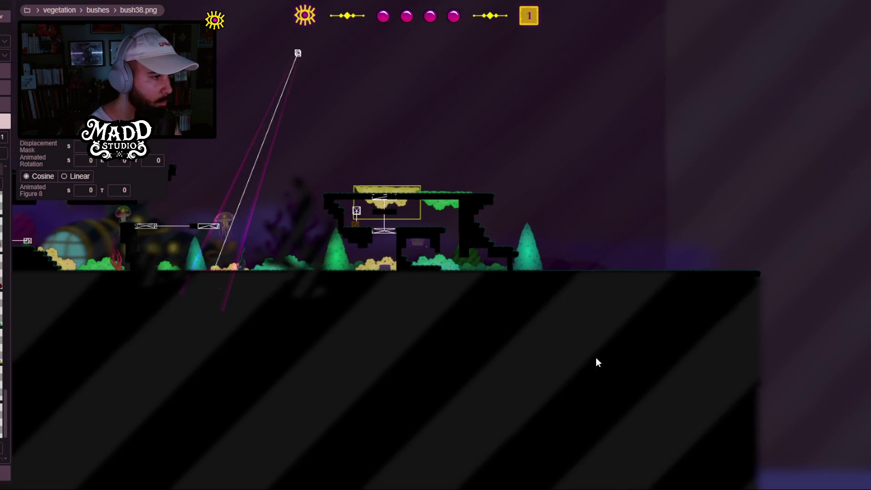
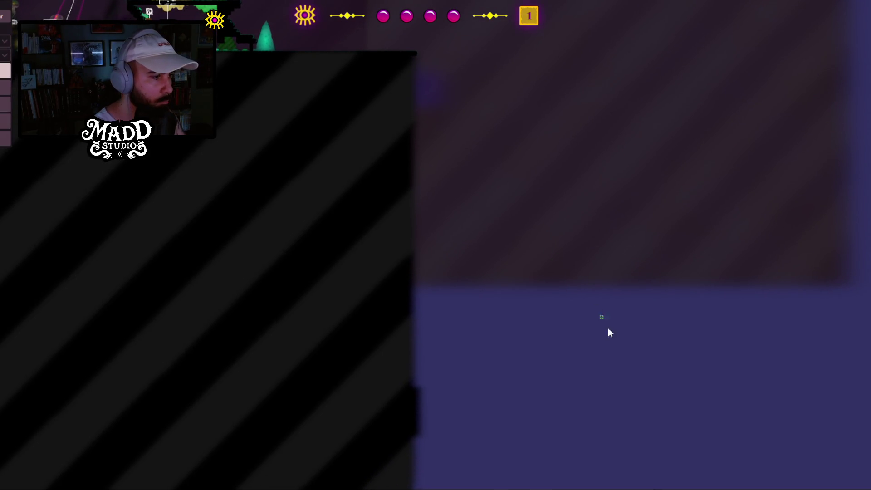
Step: Place a shell06.png shell from the shells sprite list into the level
click(5, 120)
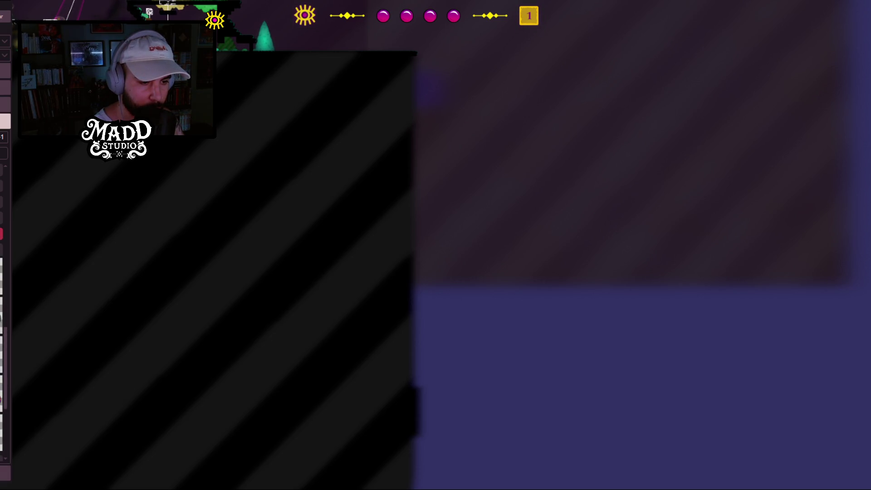
click(589, 372)
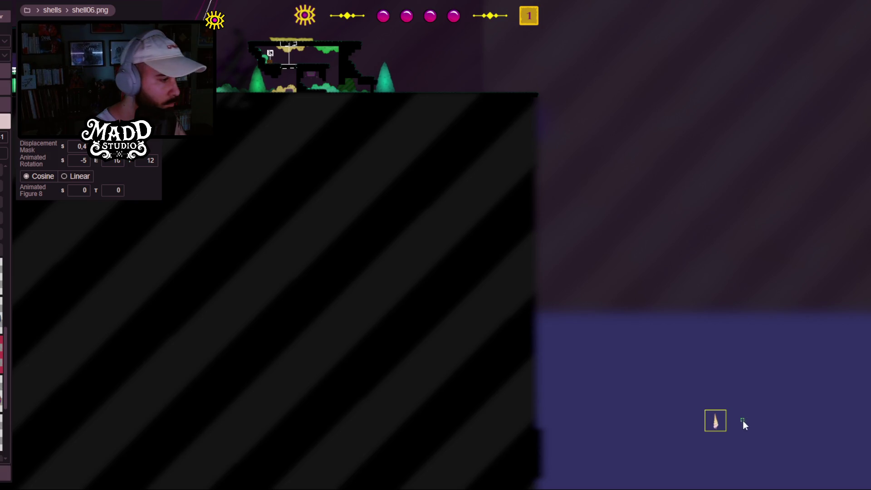
Step: Select the new shell and set its animated rotation values to 5 and 0
click(306, 56)
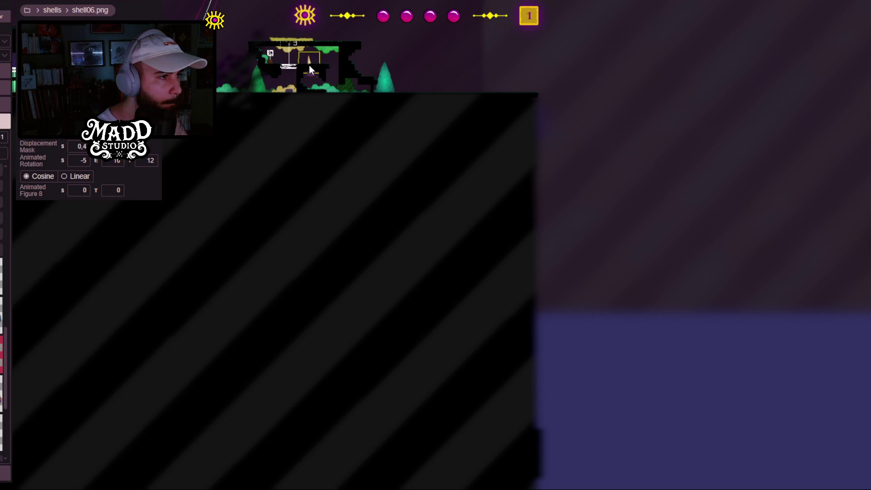
scroll(290, 59, up, 3)
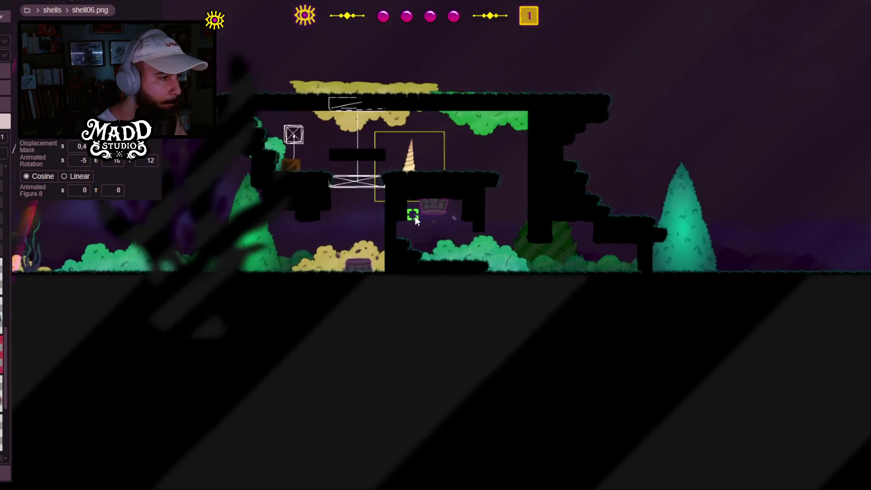
scroll(414, 221, up, 3)
drag(378, 151, 377, 346)
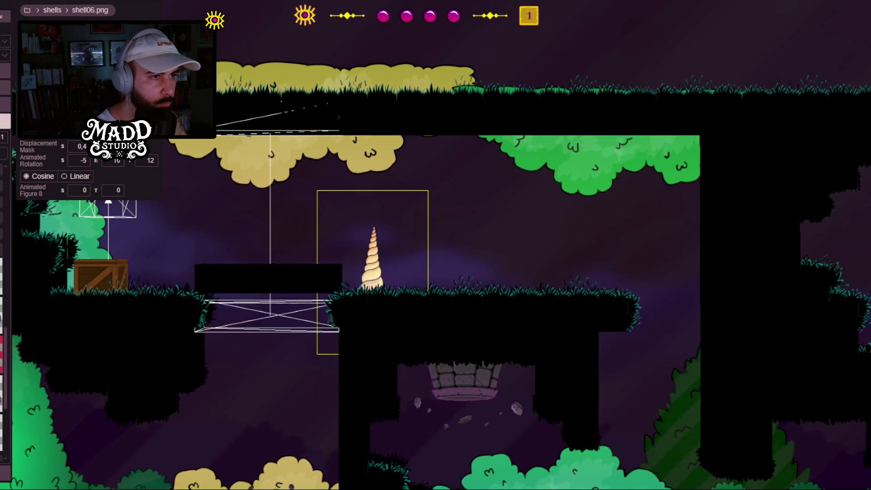
drag(408, 244, 274, 327)
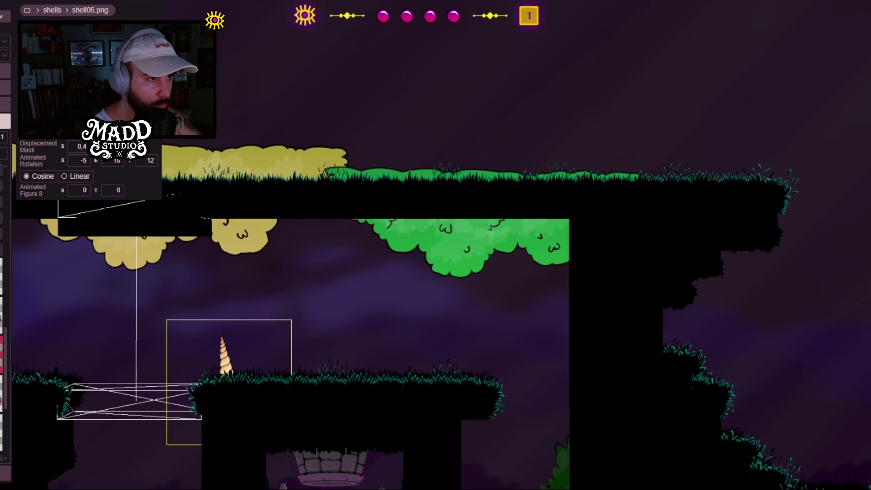
drag(298, 333, 403, 336)
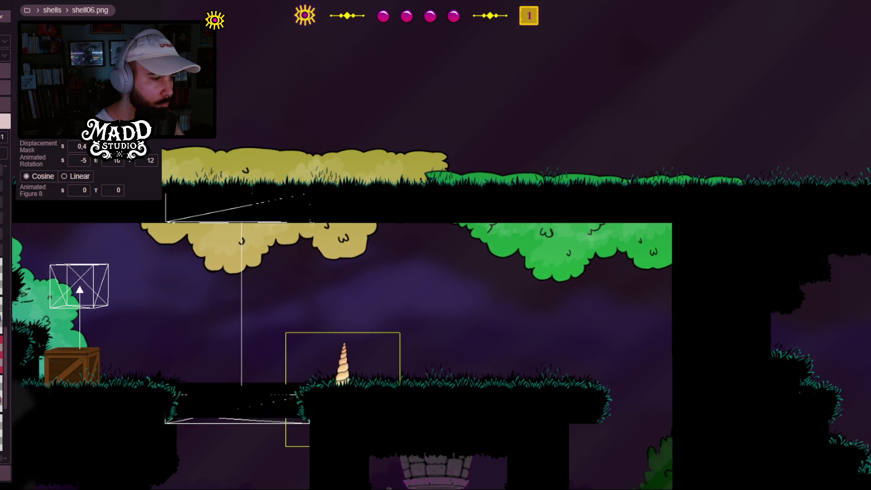
click(114, 160)
text(5)
key(Return)
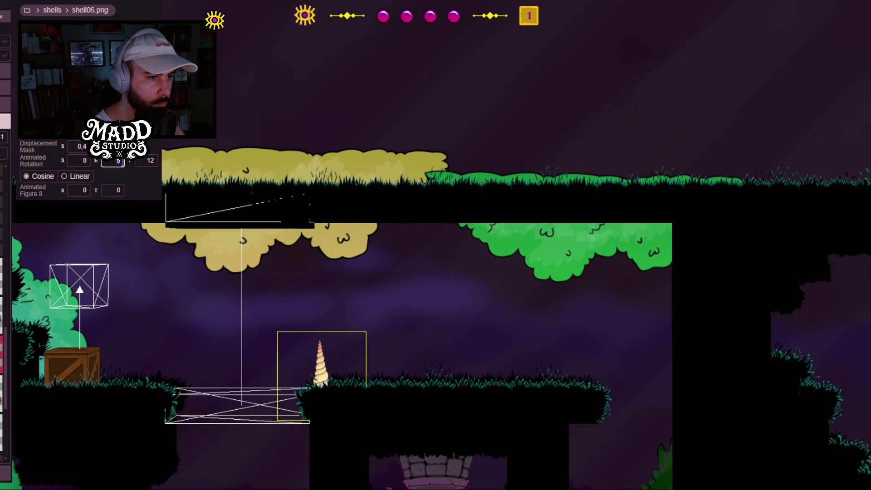
click(146, 163)
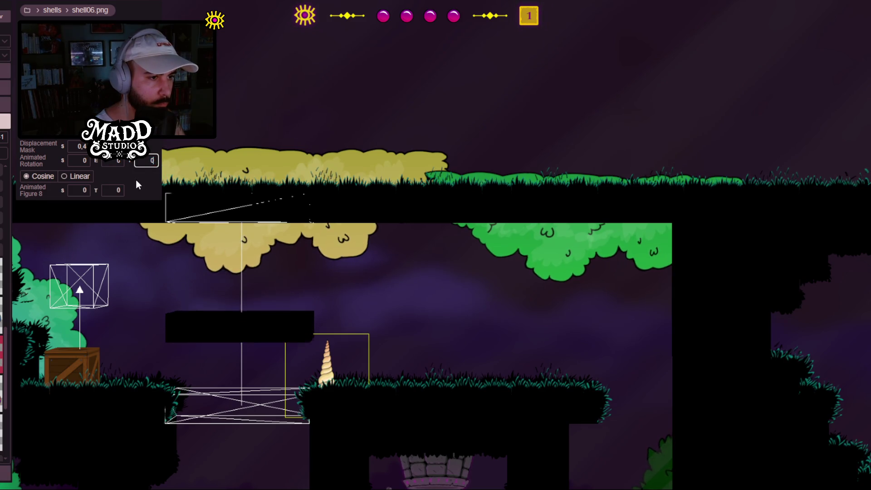
key(Return)
Step: Lift the shell, turn it on its side and set it onto the middle platform's grass
mouse_move(329, 352)
mouse_down()
mouse_move(379, 314)
mouse_move(380, 323)
mouse_move(396, 299)
mouse_up()
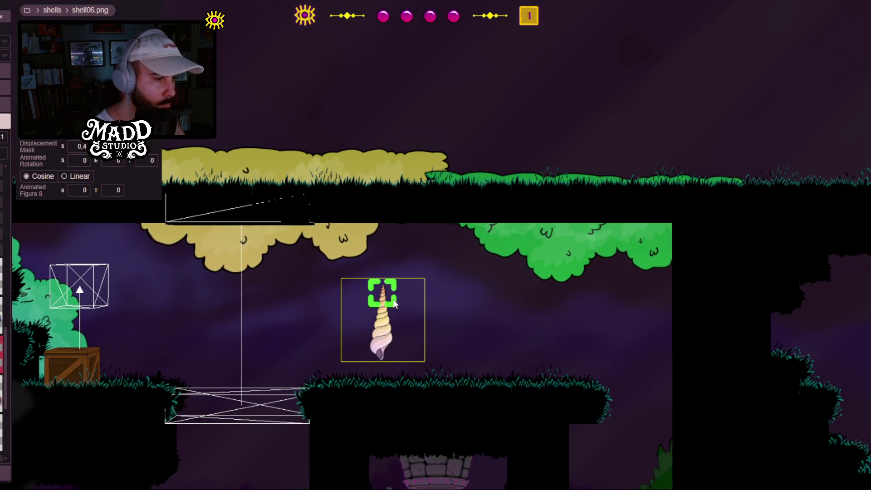
key(Return)
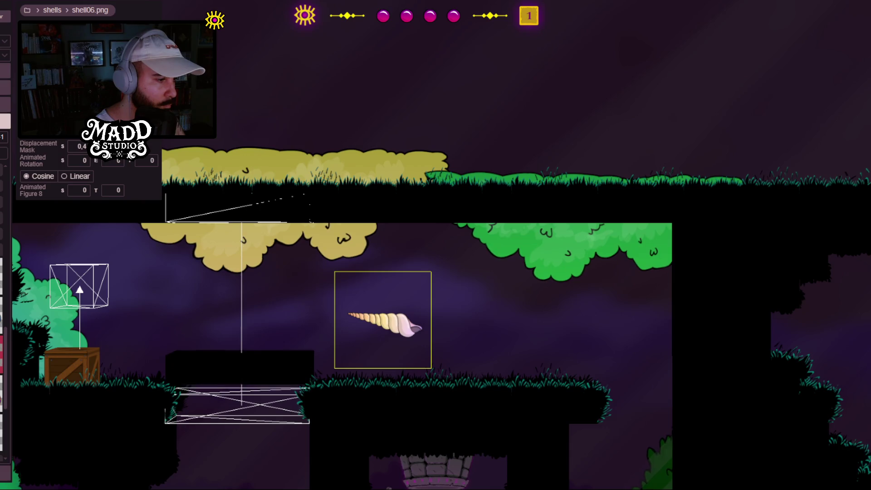
drag(401, 320, 398, 375)
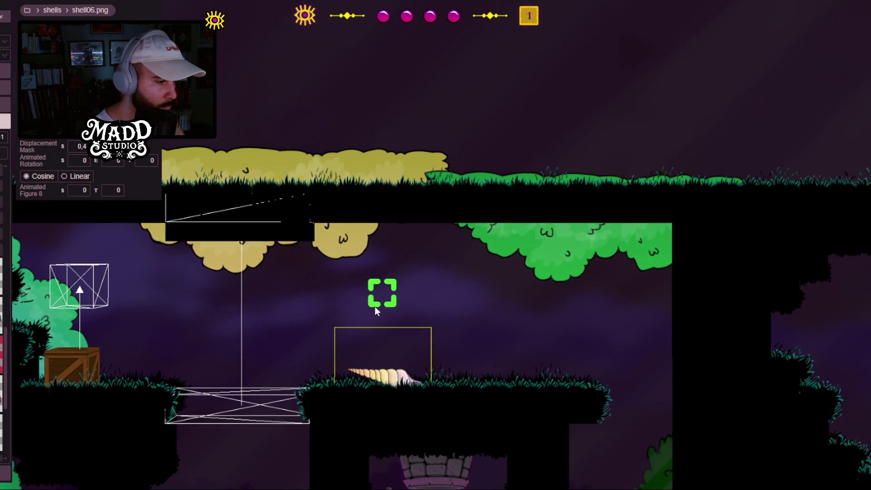
Step: Place a shell02.png shell and drag its corner to enlarge it
scroll(277, 205, down, 5)
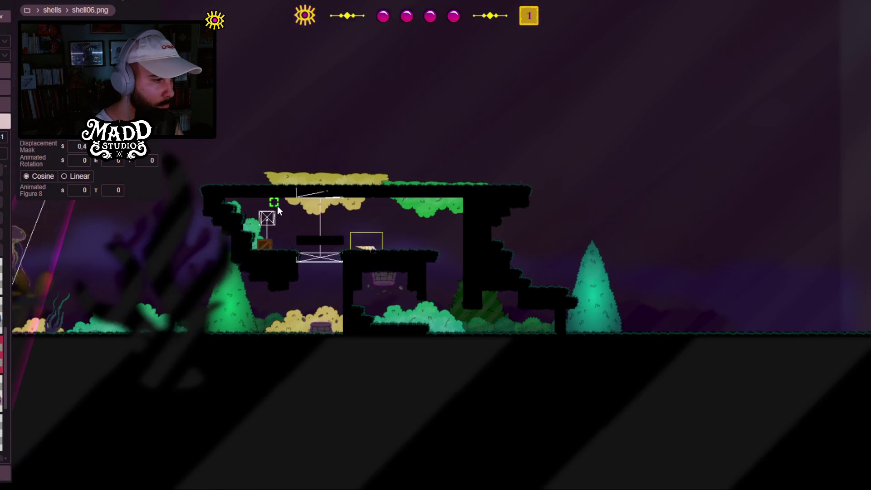
scroll(682, 321, down, 2)
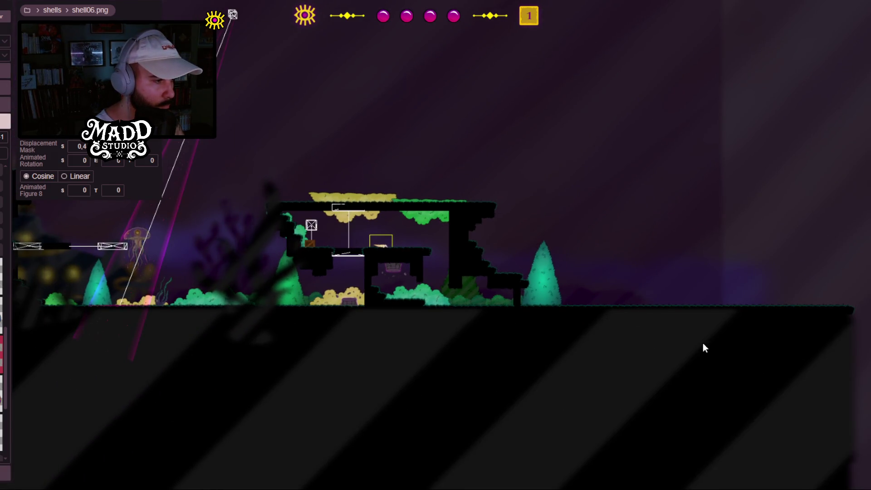
scroll(515, 245, down, 4)
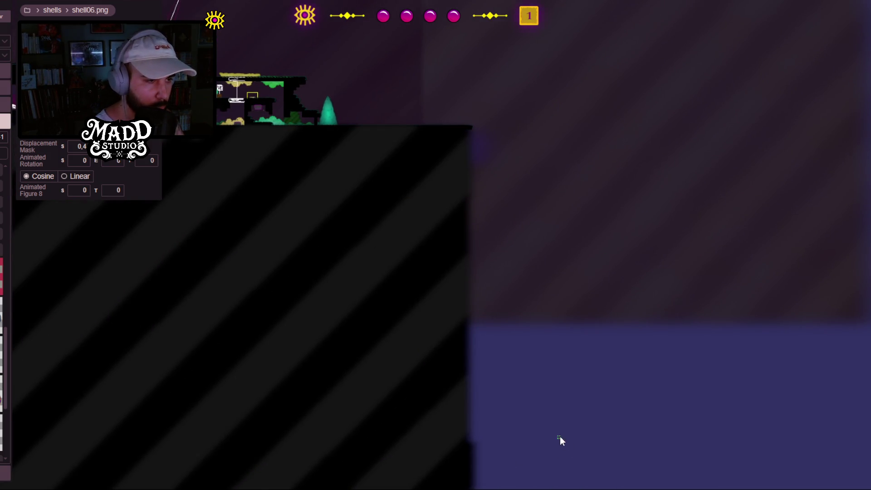
scroll(560, 437, down, 3)
click(502, 363)
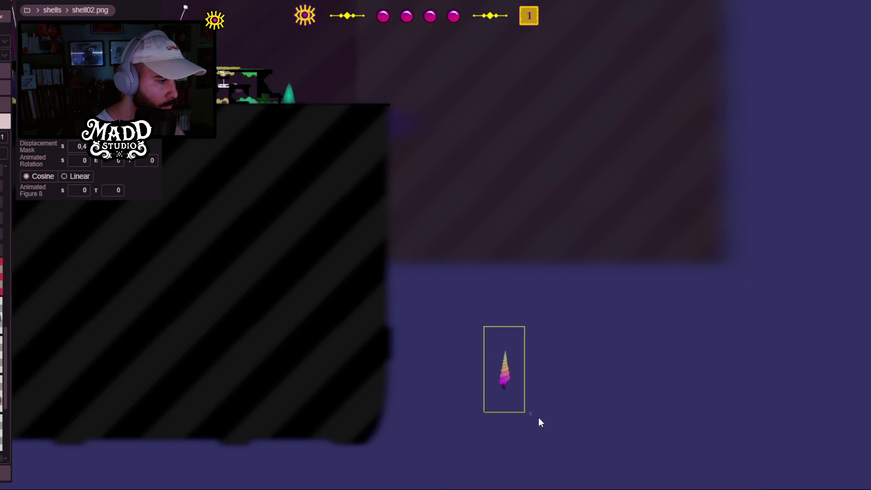
drag(544, 406, 562, 408)
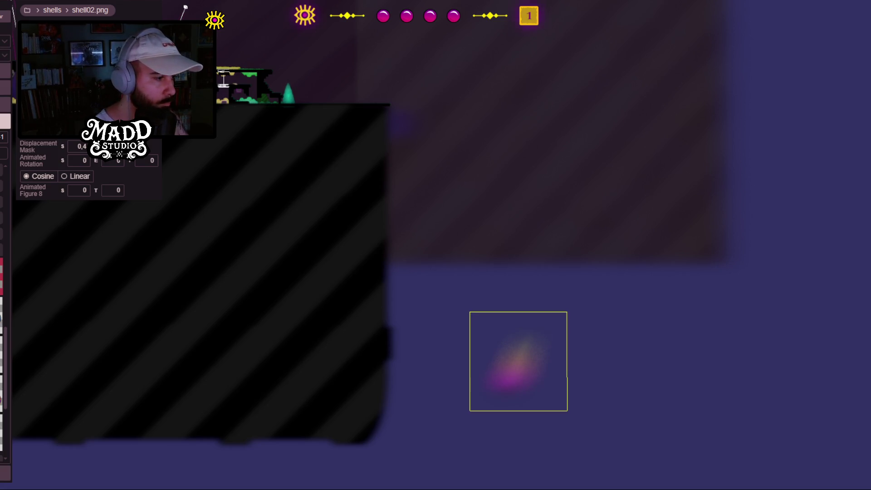
Step: Move the giant shell up and left to sit behind the central platforms
scroll(505, 407, up, 4)
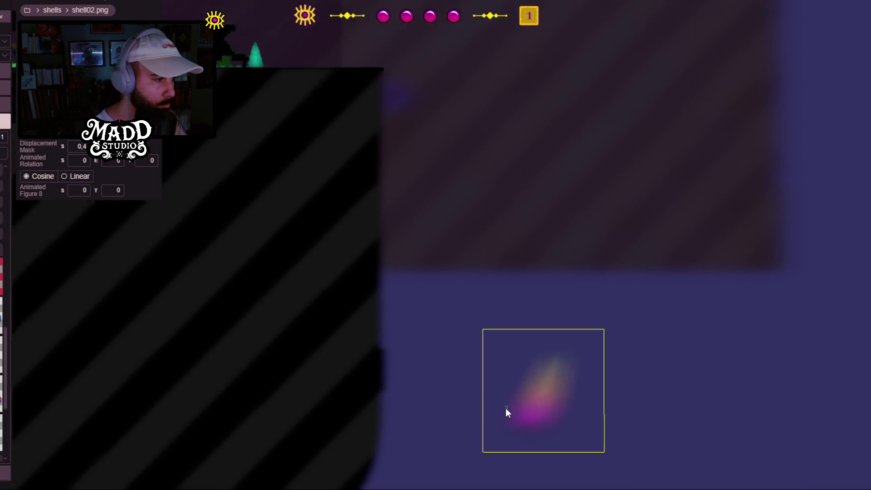
drag(535, 415, 412, 228)
scroll(412, 231, up, 2)
mouse_move(486, 360)
mouse_down()
mouse_move(366, 243)
mouse_move(524, 359)
mouse_up()
scroll(366, 243, down, 5)
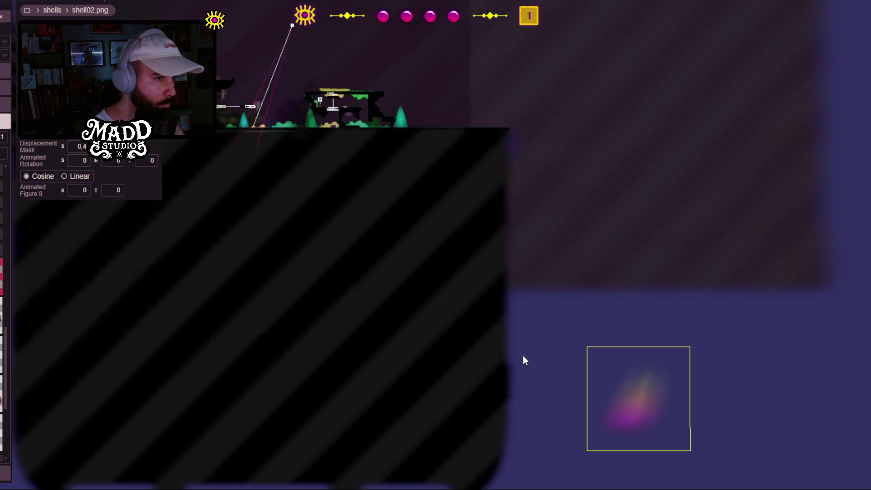
drag(647, 421, 637, 408)
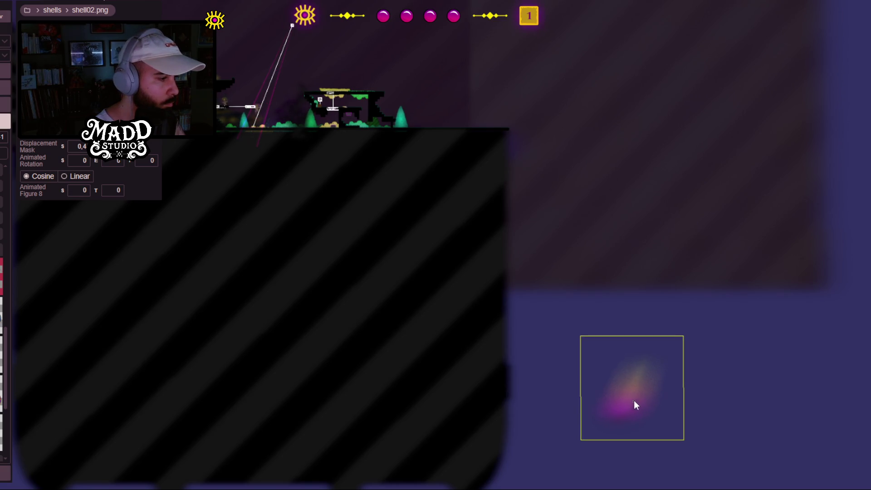
drag(327, 114, 322, 120)
Step: Pan and zoom around the level to check the shell behind the platforms
scroll(322, 120, up, 5)
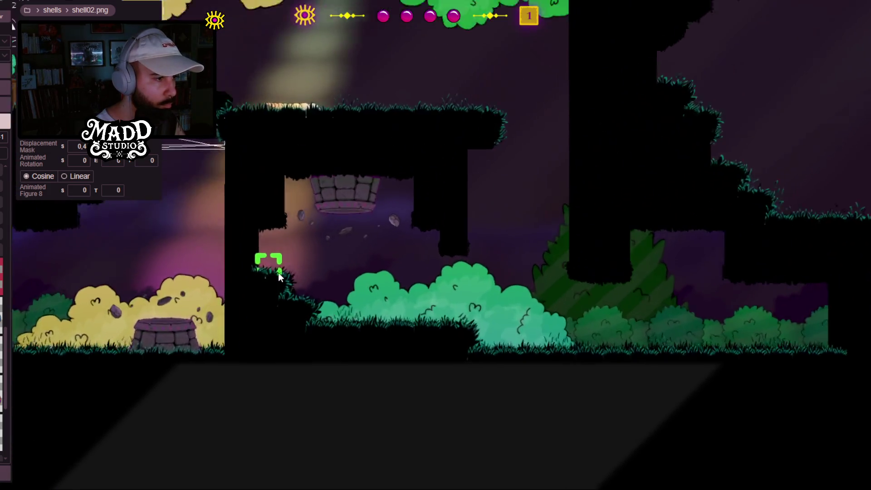
mouse_move(278, 272)
mouse_down()
mouse_move(538, 319)
mouse_move(579, 295)
mouse_move(503, 294)
mouse_move(358, 364)
mouse_move(322, 365)
mouse_up()
scroll(558, 308, up, 2)
scroll(219, 311, down, 2)
scroll(219, 311, down, 1)
drag(219, 311, 265, 350)
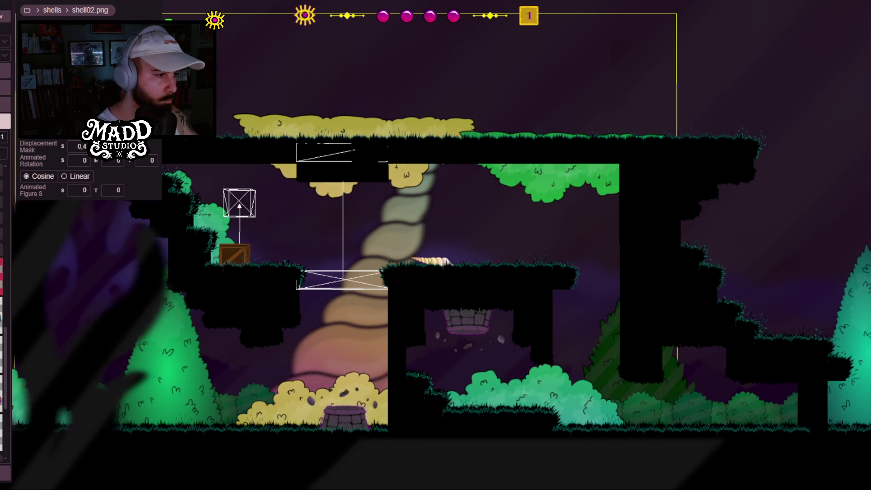
scroll(231, 318, up, 1)
mouse_move(231, 318)
mouse_down()
mouse_move(501, 292)
mouse_move(336, 287)
mouse_move(136, 301)
mouse_move(152, 424)
mouse_move(255, 454)
mouse_move(384, 341)
mouse_move(363, 244)
mouse_move(314, 231)
mouse_move(483, 245)
mouse_move(419, 275)
mouse_move(370, 266)
mouse_up()
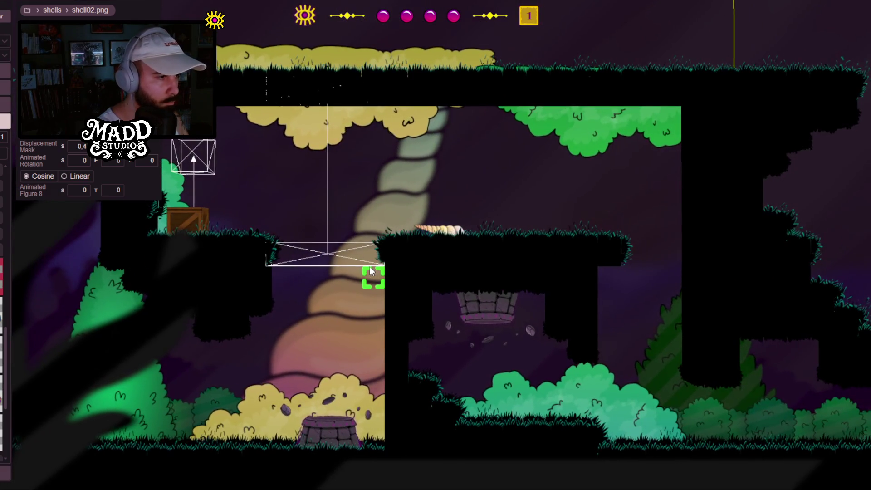
mouse_move(469, 204)
mouse_down()
mouse_move(583, 237)
mouse_move(626, 239)
mouse_move(510, 210)
mouse_up()
scroll(416, 240, down, 2)
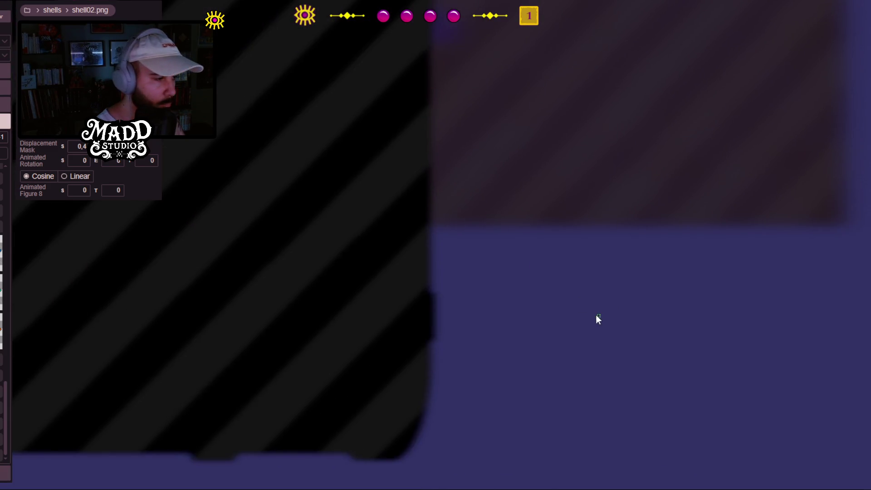
click(555, 321)
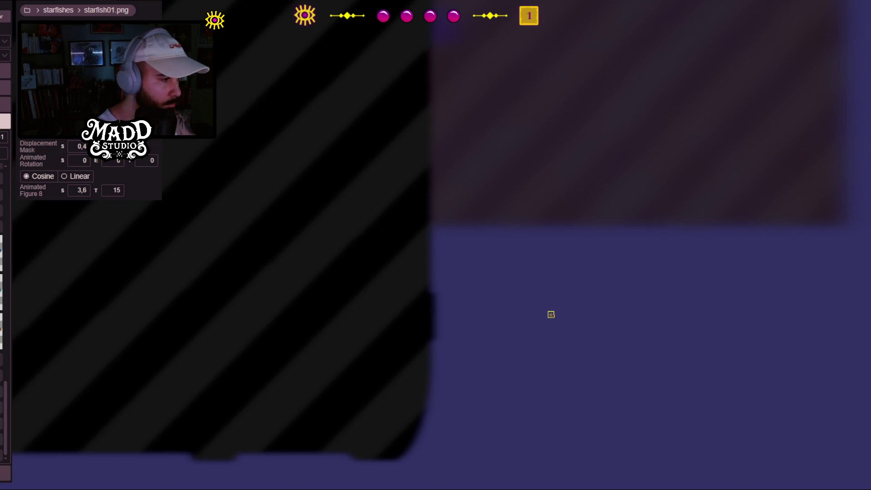
scroll(369, 252, down, 5)
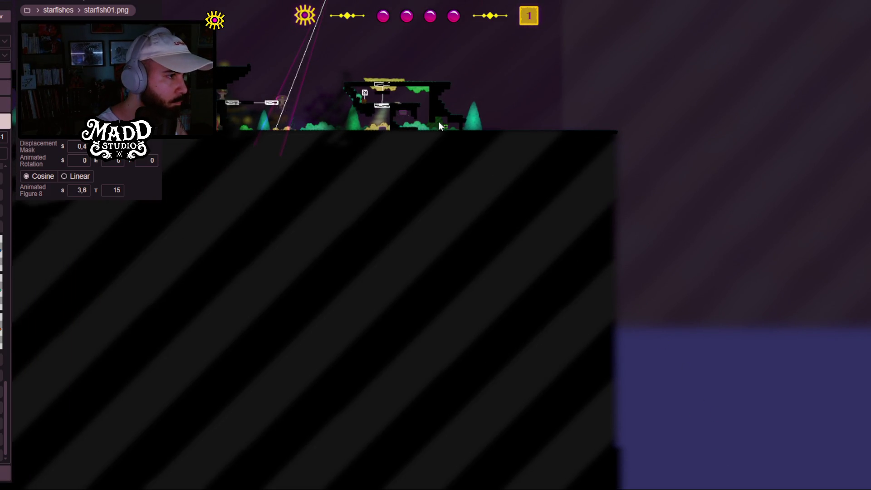
click(404, 96)
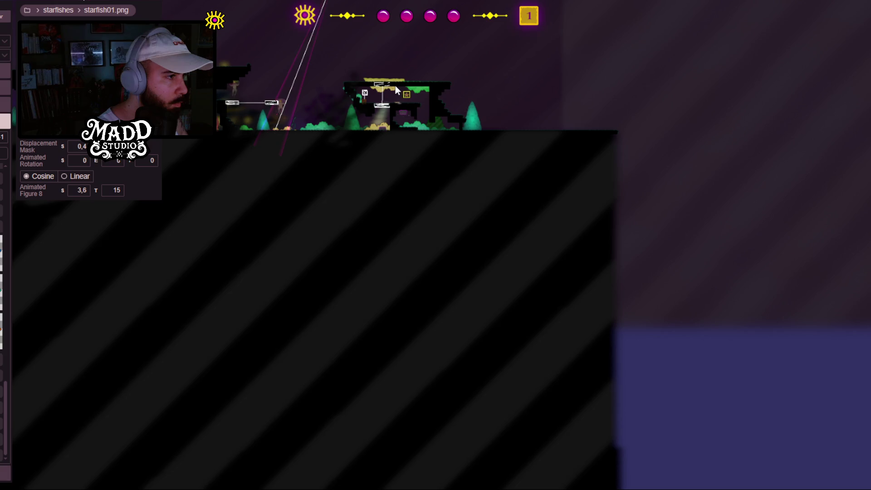
click(291, 120)
click(285, 111)
click(379, 86)
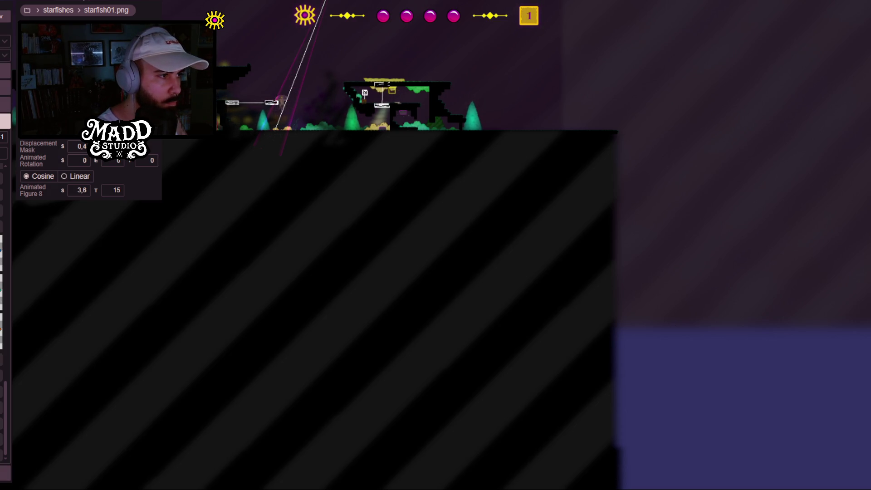
scroll(395, 96, up, 3)
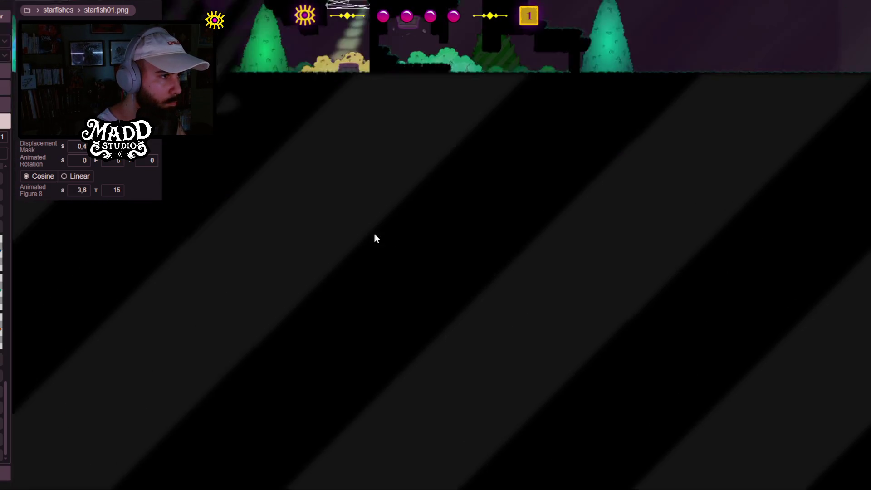
scroll(363, 167, up, 3)
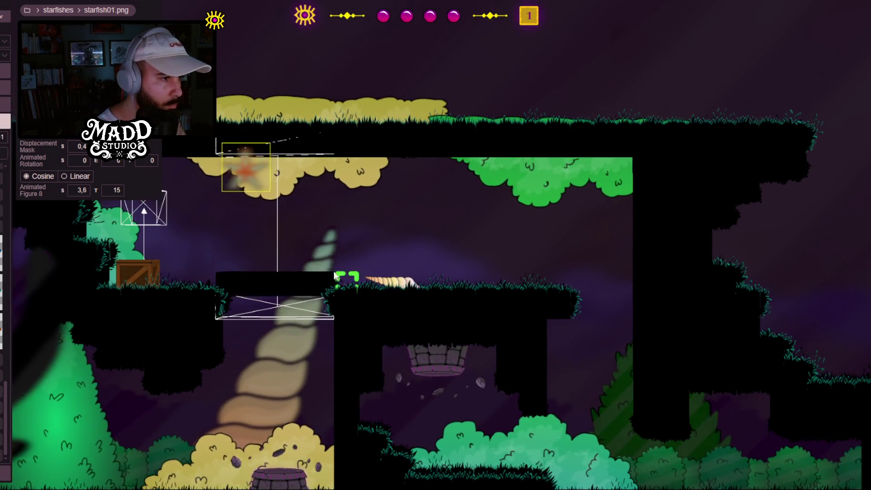
scroll(227, 208, up, 2)
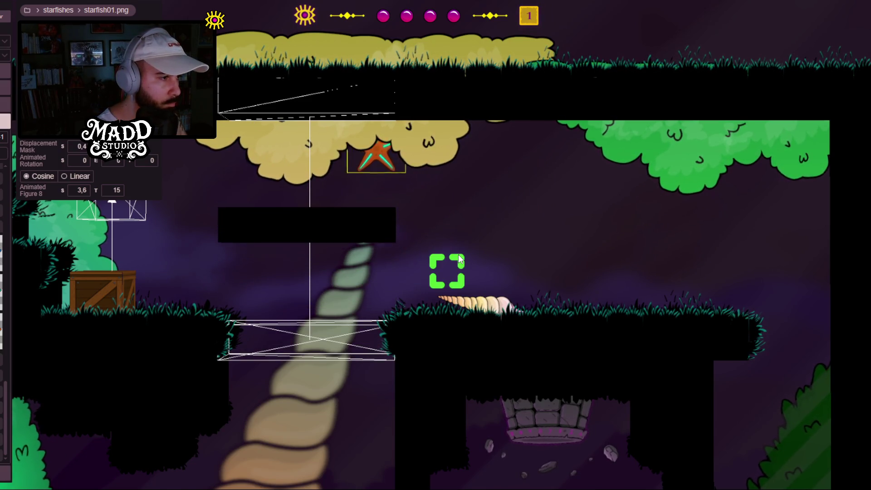
scroll(363, 281, down, 5)
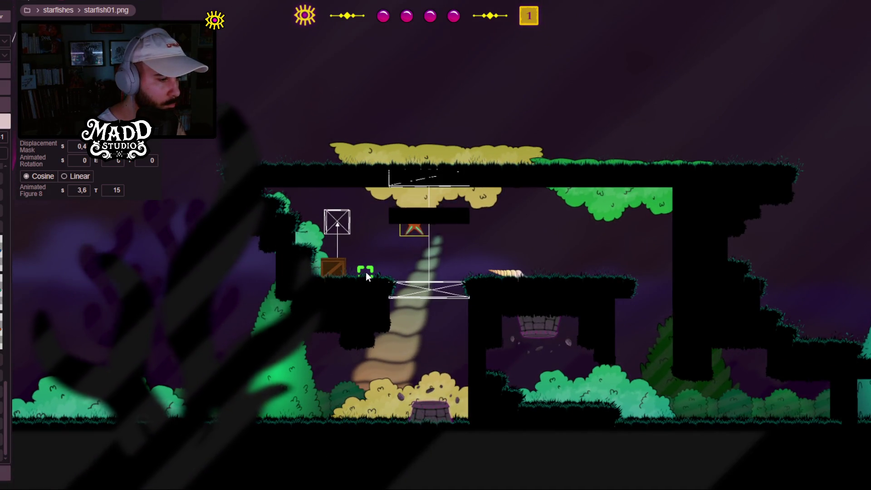
drag(351, 282, 374, 259)
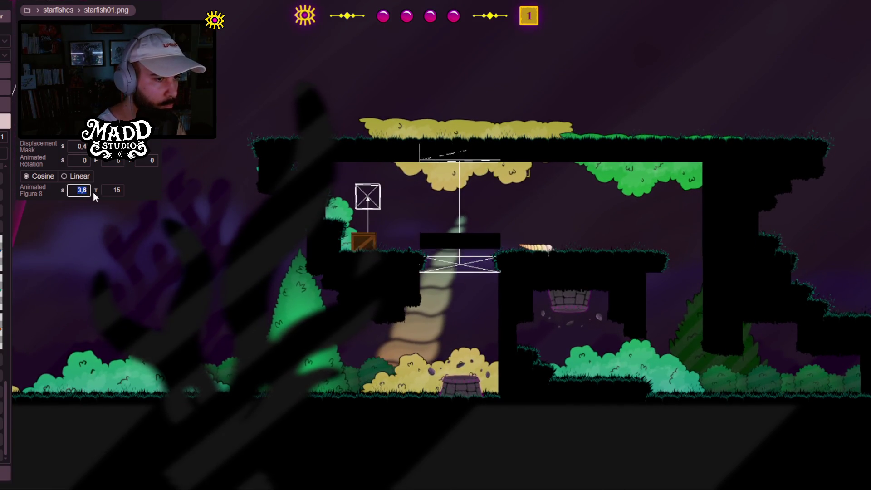
Step: Set the starfish's Animated Figure 8 S and T values to 0
text(0)
key(Tab)
text(0)
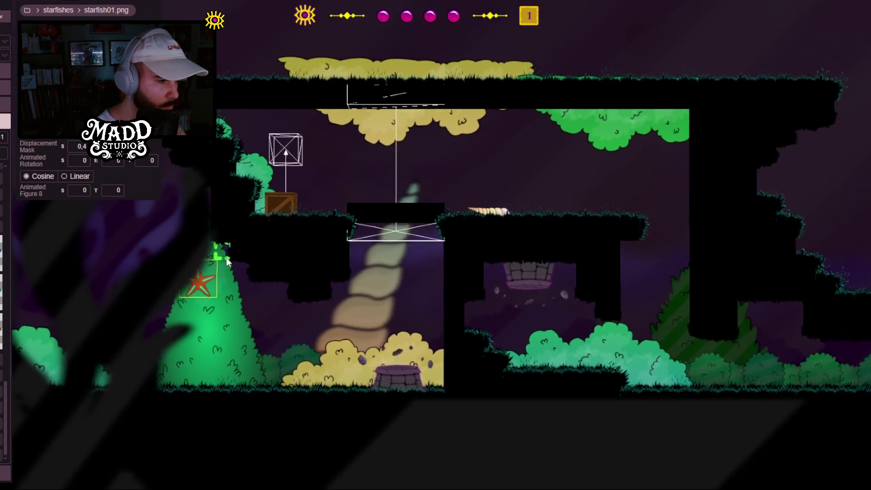
Step: Shift the starfish right so it sits under the left ledge
drag(227, 258, 203, 249)
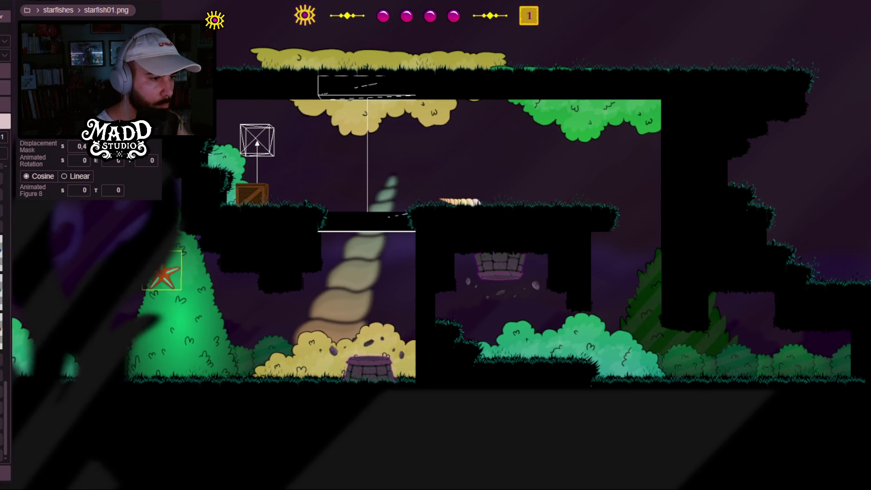
drag(188, 235, 192, 256)
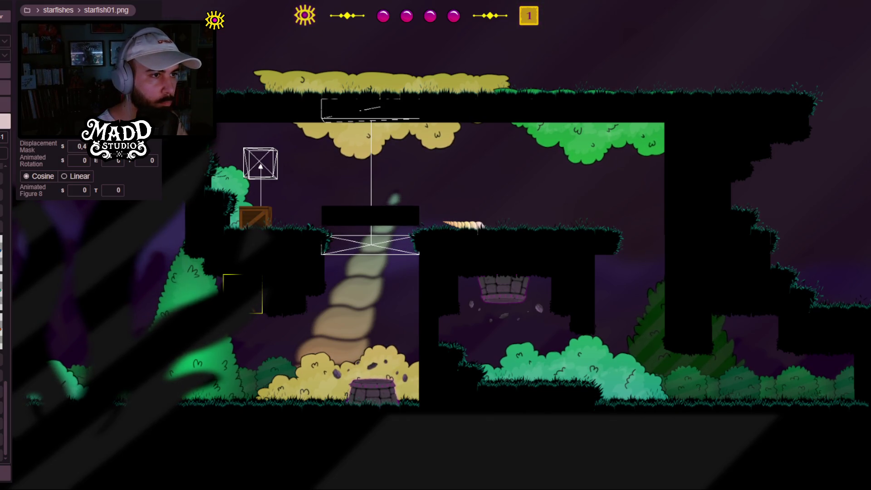
mouse_move(333, 356)
mouse_down()
mouse_move(284, 375)
mouse_move(244, 361)
mouse_up()
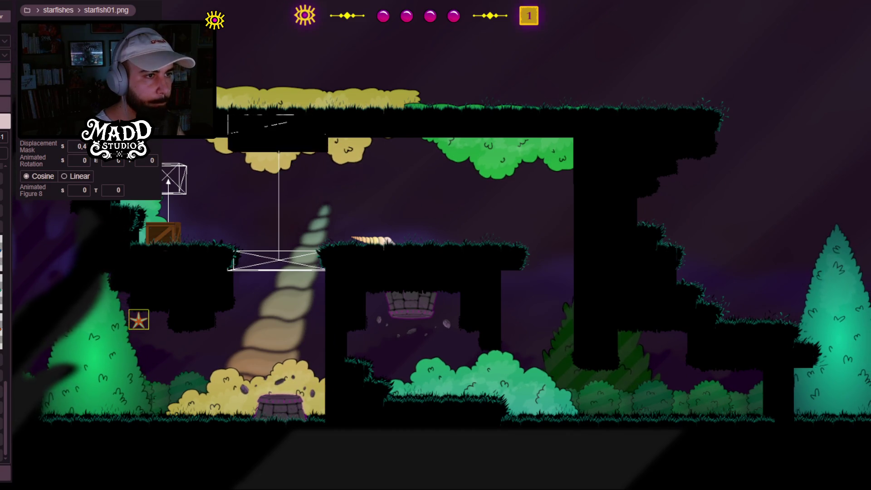
key(ctrl+z)
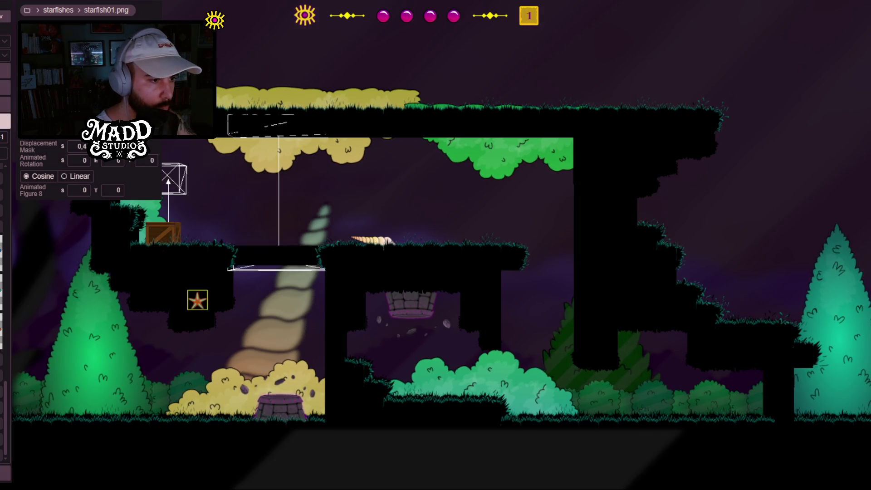
Step: Give the starfish an animated rotation starting at -5, rocking to 10
scroll(328, 362, up, 2)
drag(328, 363, 515, 327)
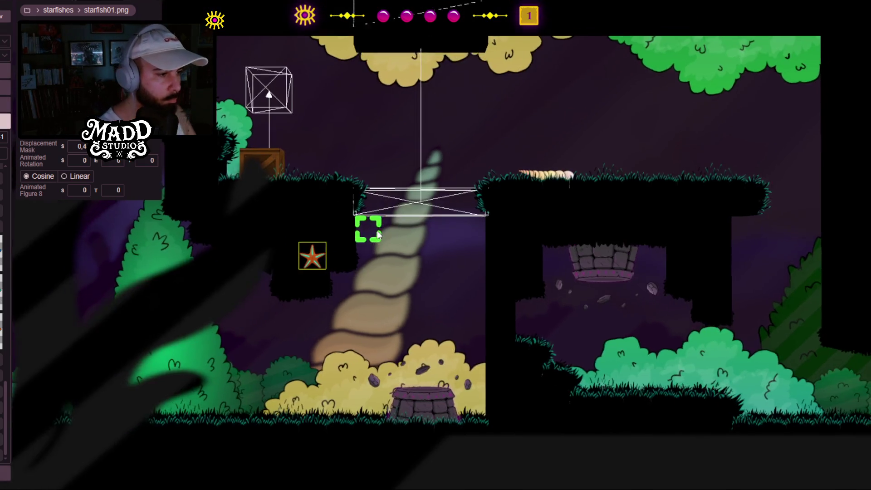
mouse_move(386, 253)
mouse_down()
mouse_move(366, 228)
mouse_move(318, 230)
mouse_move(239, 185)
mouse_up()
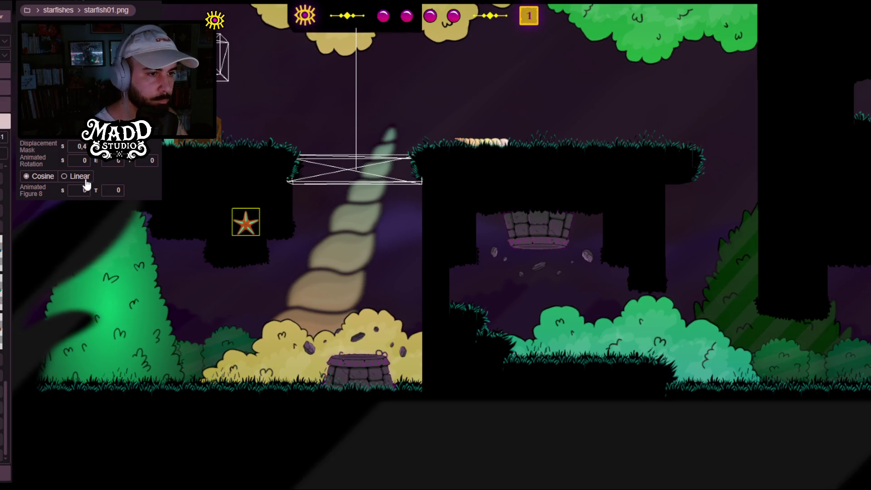
click(91, 164)
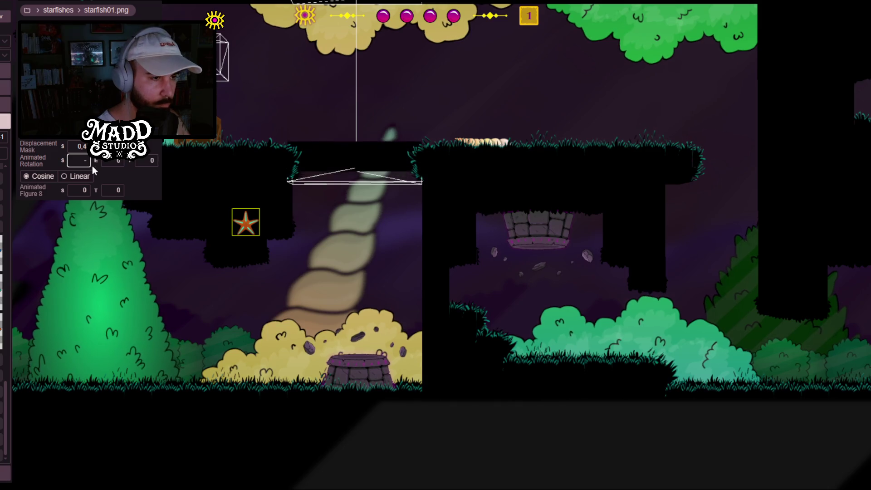
text(-5)
key(Tab)
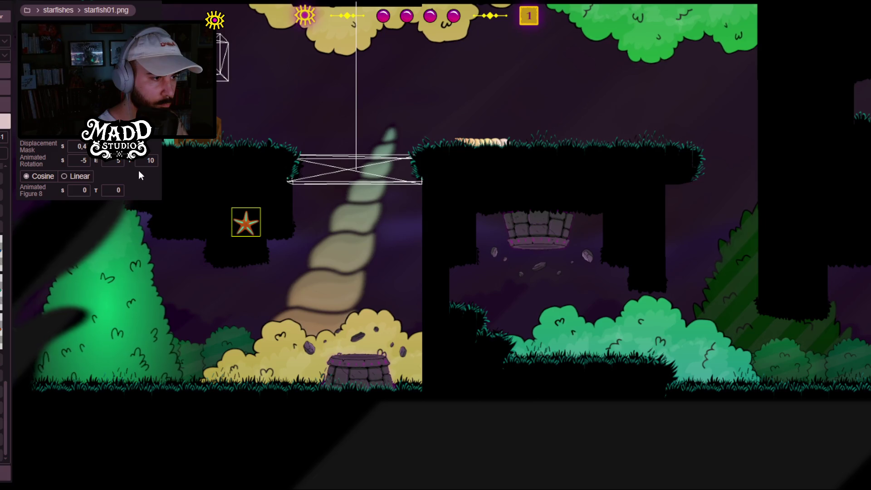
click(235, 249)
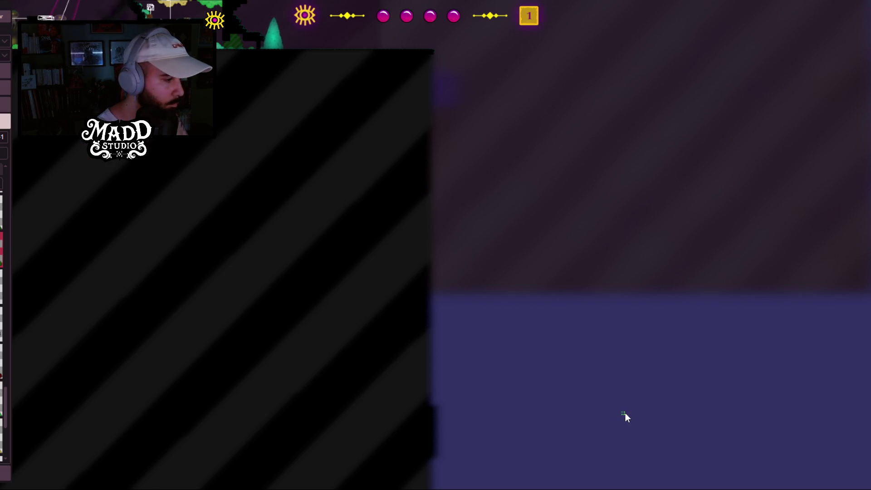
Step: Place a bush28.png bush and stretch it slightly wider
click(625, 414)
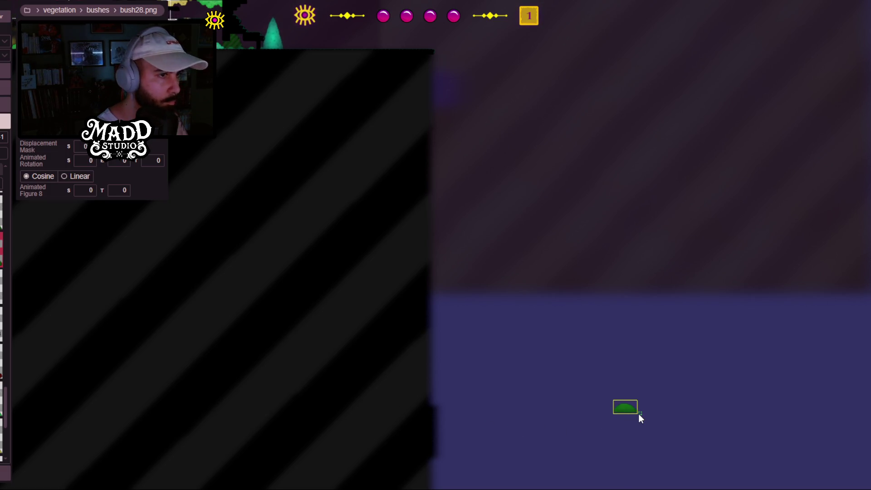
drag(640, 418, 644, 418)
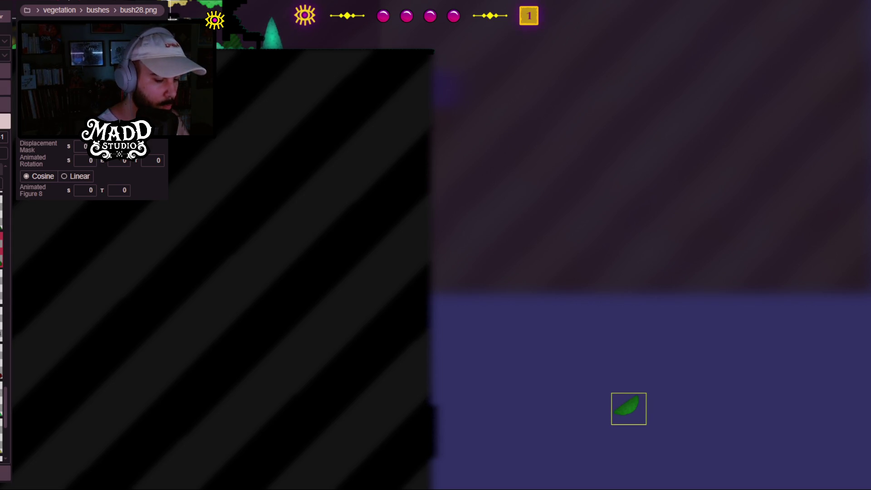
scroll(371, 298, down, 2)
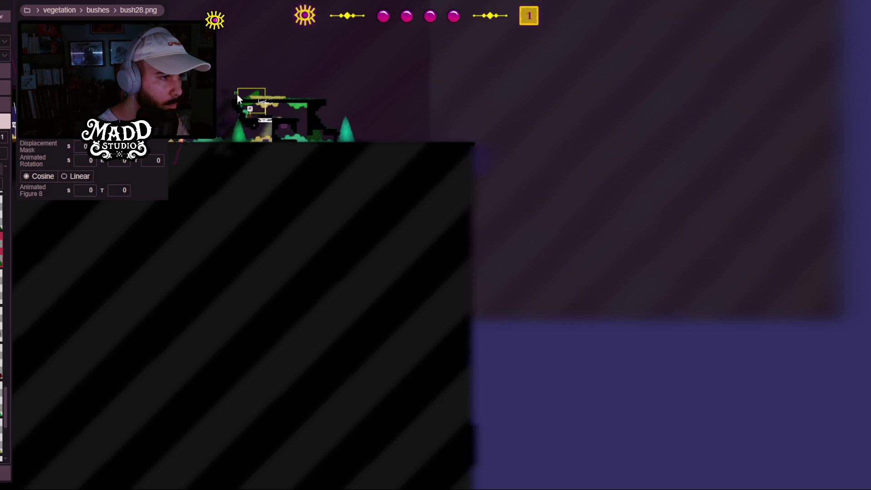
scroll(226, 97, up, 2)
scroll(226, 97, down, 3)
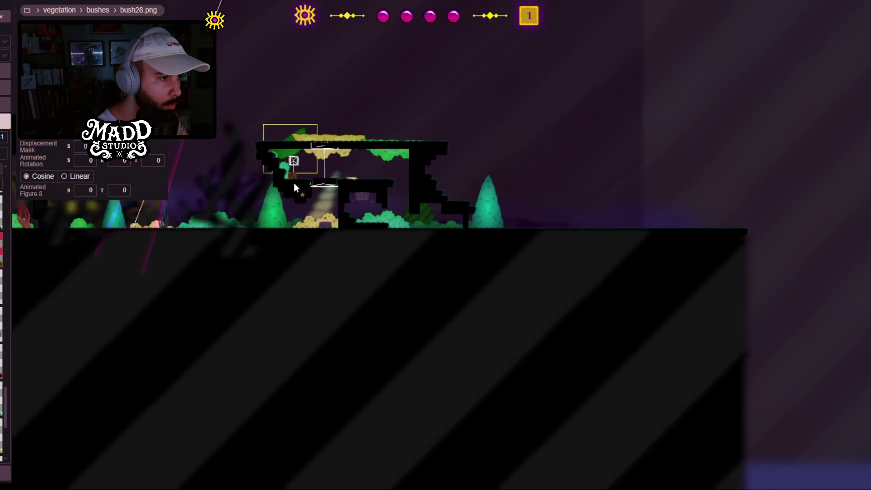
scroll(295, 183, up, 5)
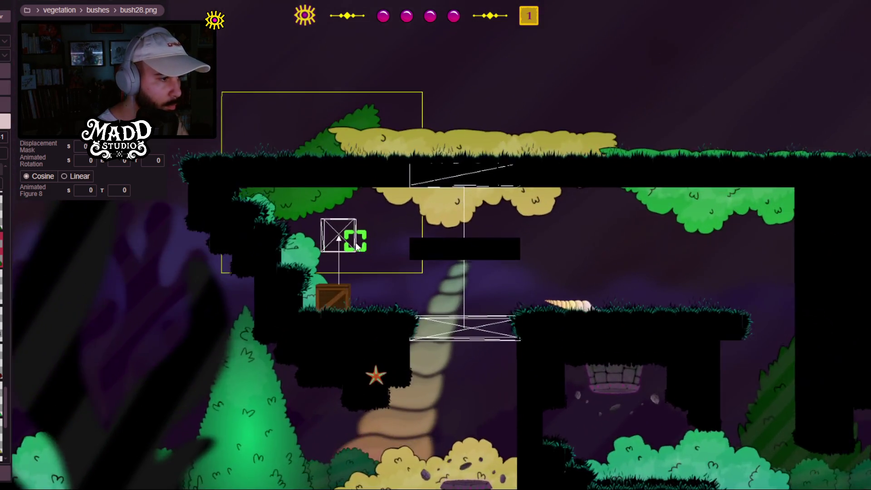
scroll(356, 246, up, 2)
Step: Squash the bush flatter and move it behind the crate on the left ledge
mouse_move(374, 359)
mouse_down()
mouse_move(418, 354)
mouse_move(435, 399)
mouse_up()
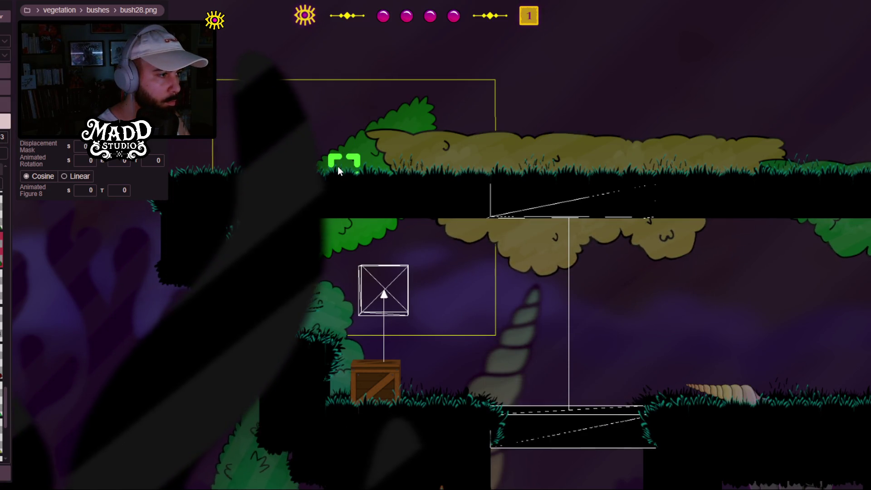
drag(337, 168, 310, 140)
drag(325, 52, 326, 81)
mouse_move(322, 126)
mouse_down()
mouse_move(309, 162)
mouse_move(286, 173)
mouse_up()
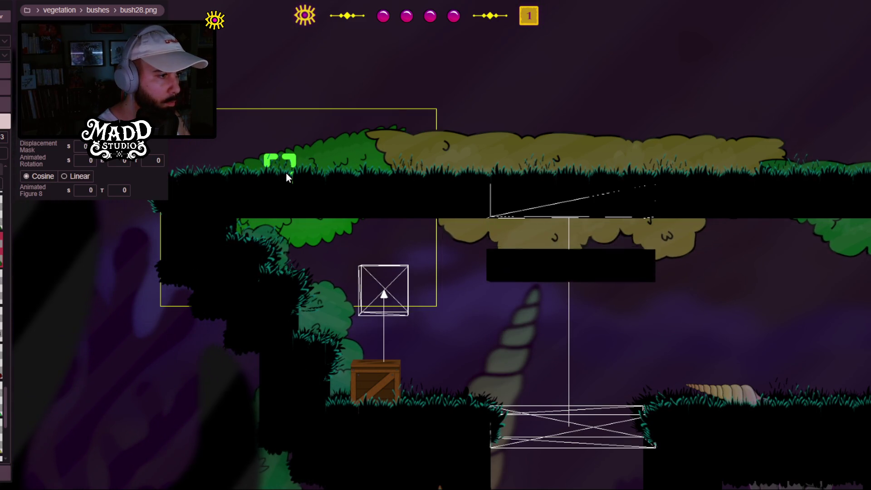
scroll(459, 308, up, 4)
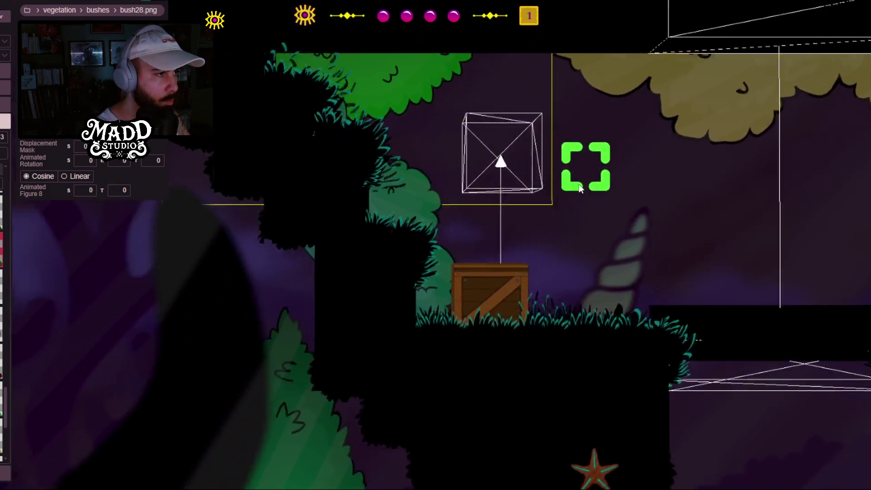
scroll(363, 239, down, 3)
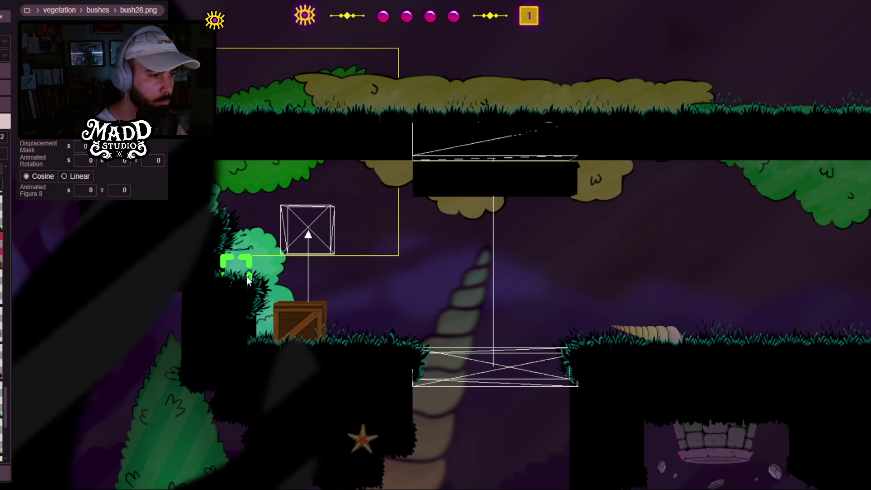
Step: Select bush37.png, then the shell on the middle platform
click(244, 257)
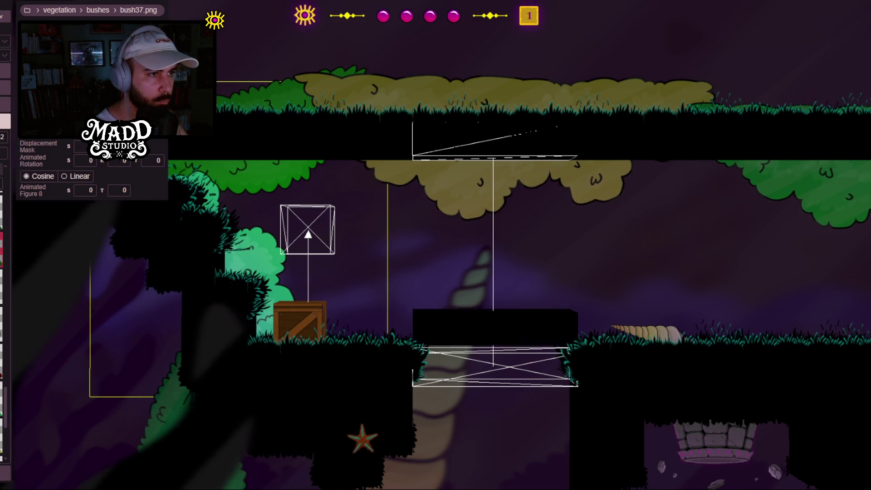
mouse_move(309, 263)
mouse_down()
mouse_move(439, 277)
mouse_move(427, 200)
mouse_move(285, 242)
mouse_up()
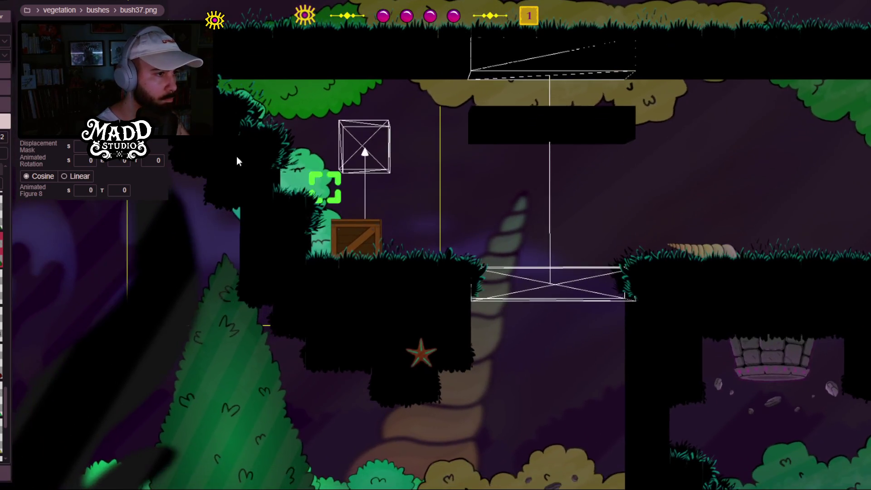
mouse_move(370, 149)
mouse_down()
mouse_move(351, 288)
mouse_move(341, 220)
mouse_up()
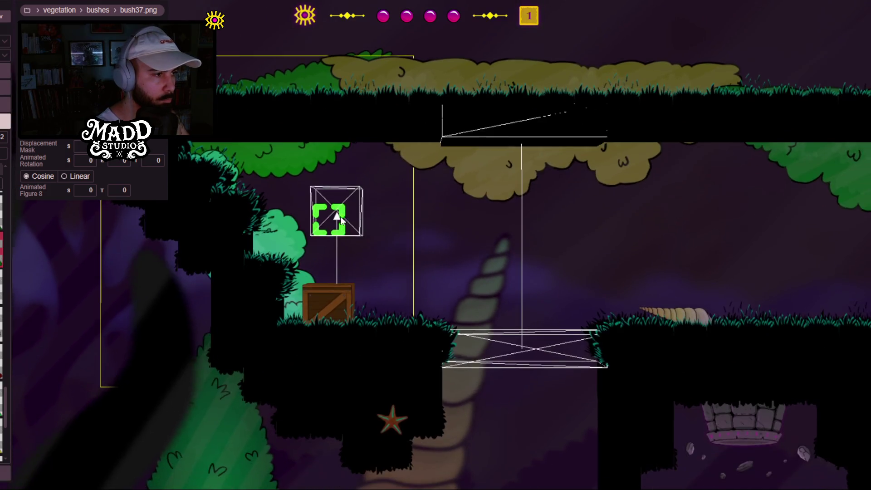
scroll(414, 243, down, 3)
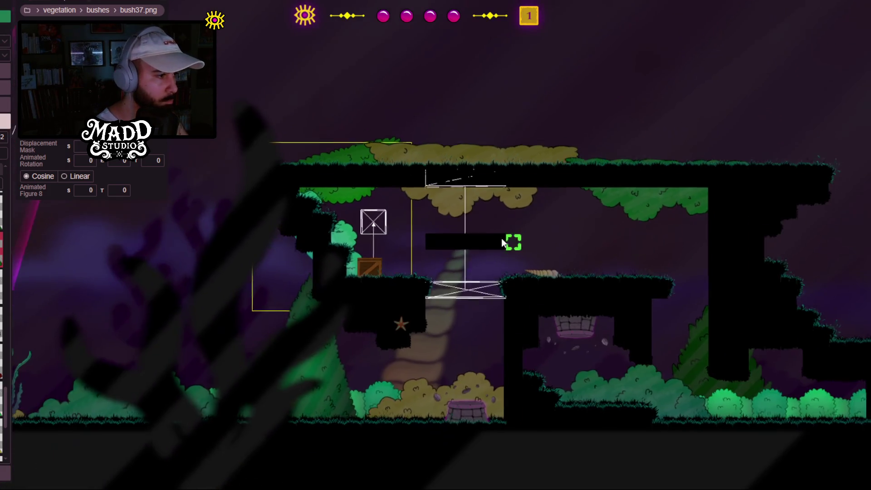
scroll(321, 388, up, 3)
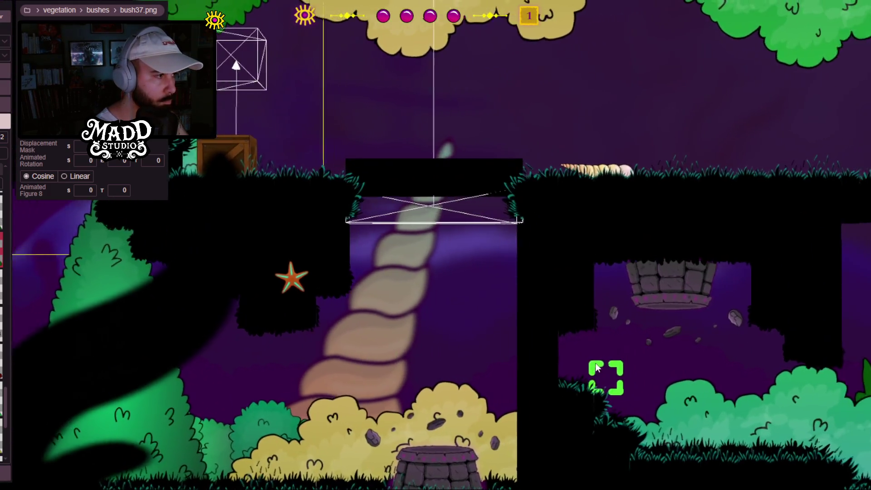
drag(596, 367, 486, 360)
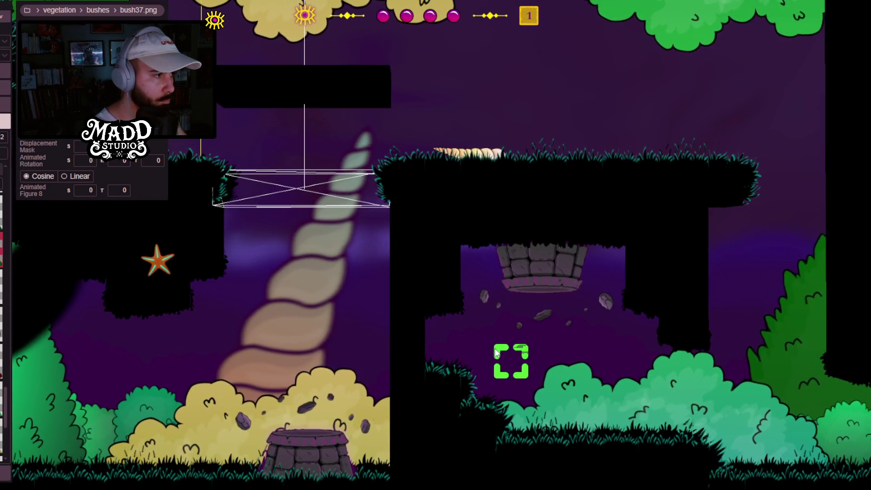
scroll(438, 334, down, 1)
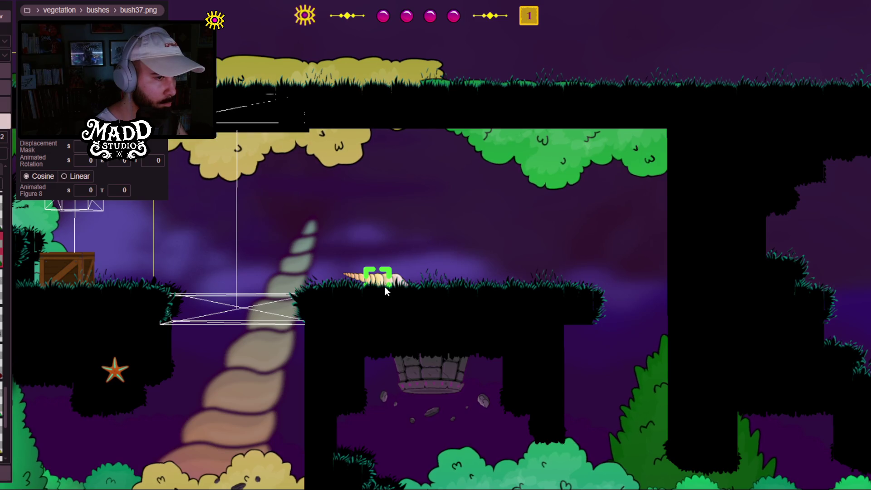
click(384, 287)
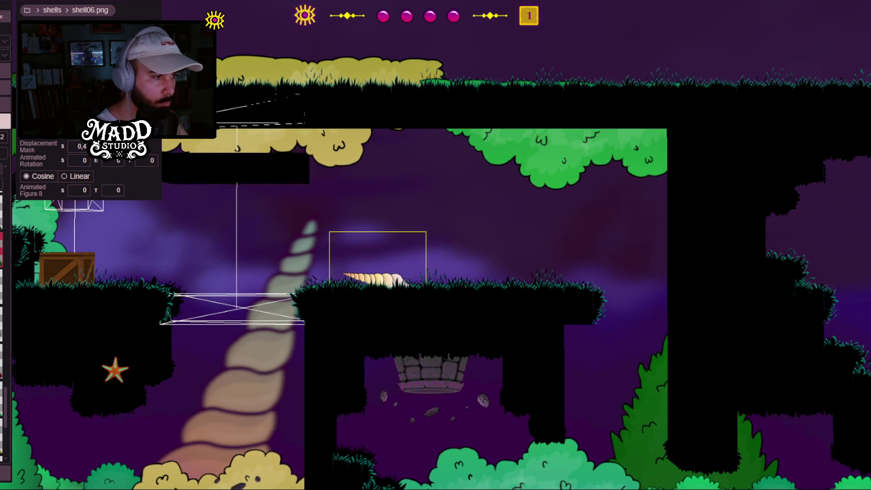
Step: Nudge the shell06 shell with arrow keys until it rests on the grassy platform
mouse_move(380, 256)
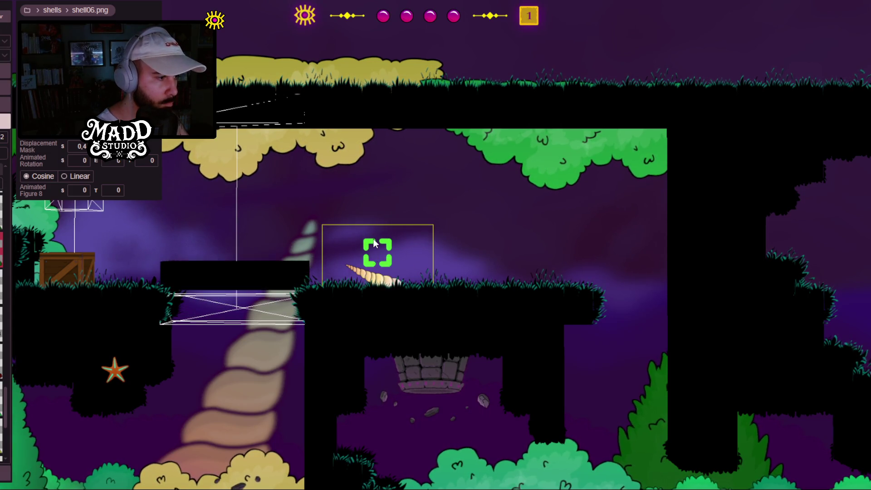
drag(375, 240, 363, 325)
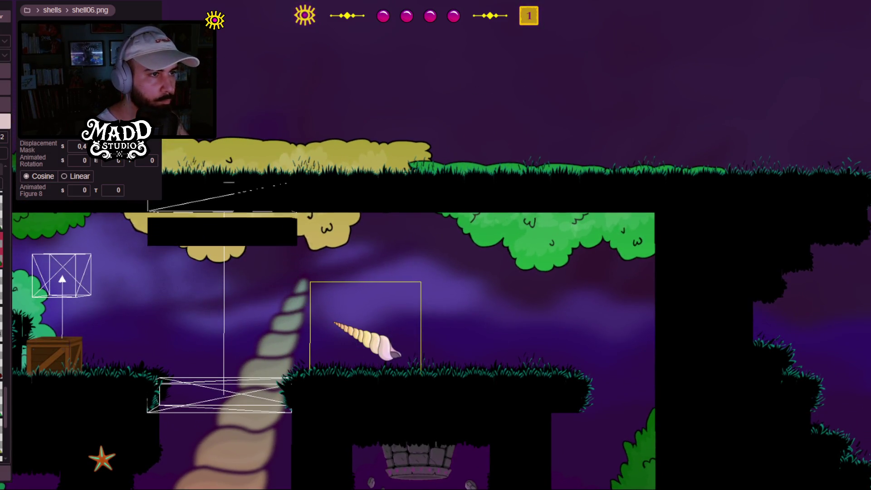
key(Up)
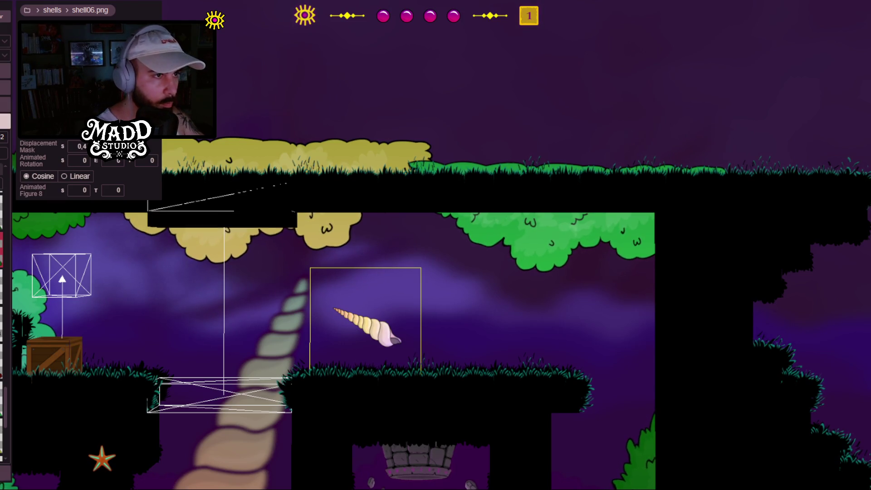
key(Down)
key(Down)
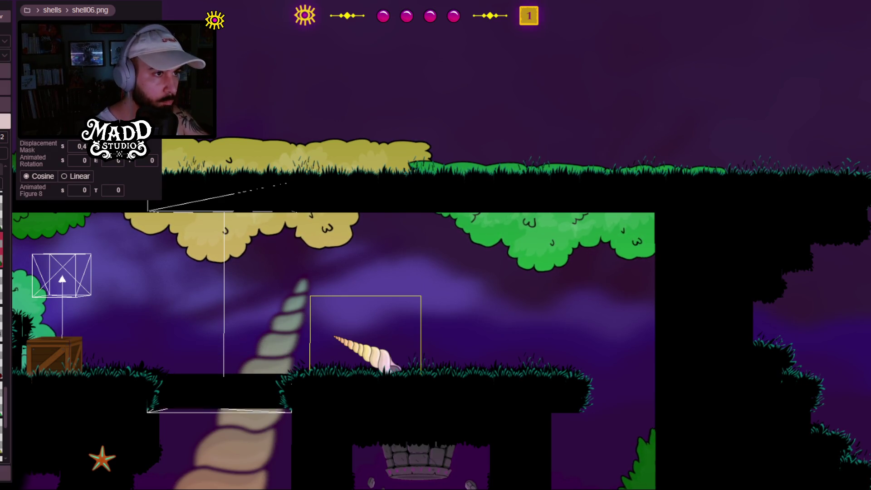
scroll(363, 295, up, 2)
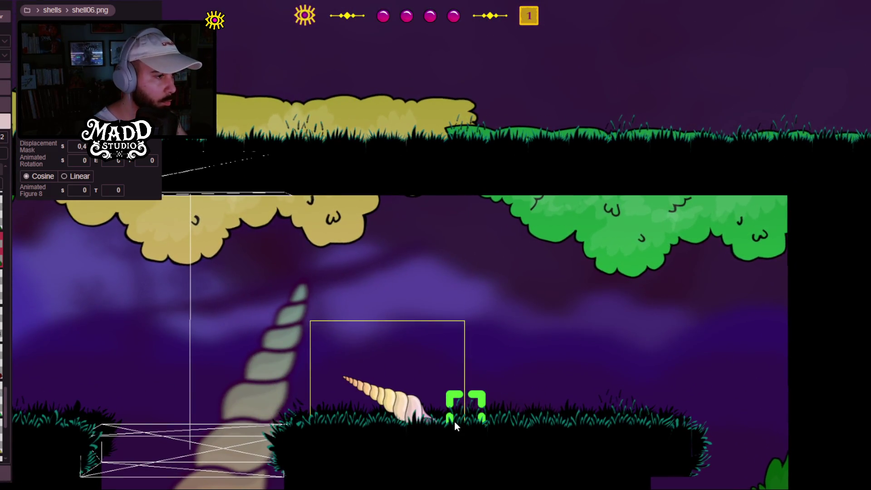
scroll(455, 426, down, 5)
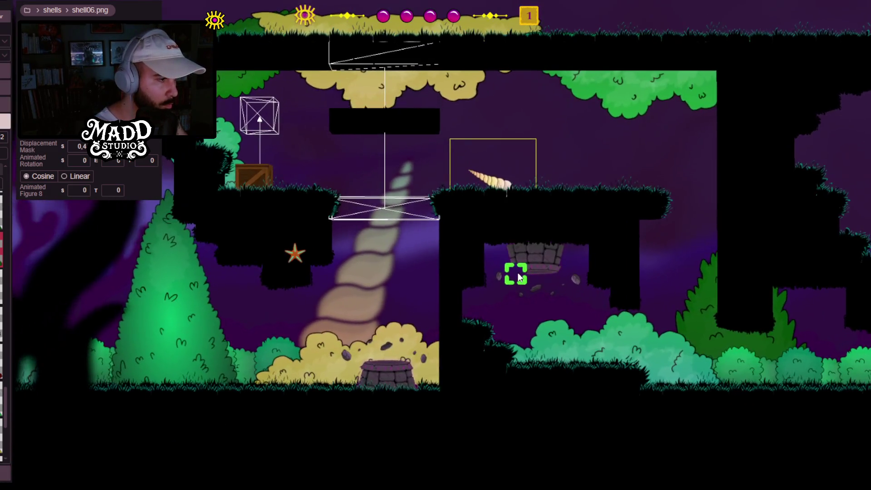
Step: Pan and zoom across the level to check the shell's placement
mouse_move(614, 356)
mouse_down()
mouse_move(606, 386)
mouse_move(505, 383)
mouse_move(442, 321)
mouse_up()
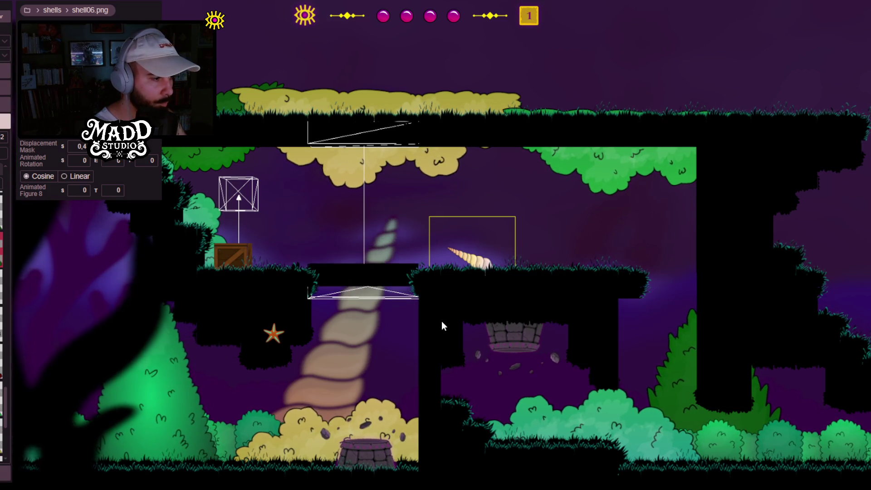
drag(562, 343, 480, 334)
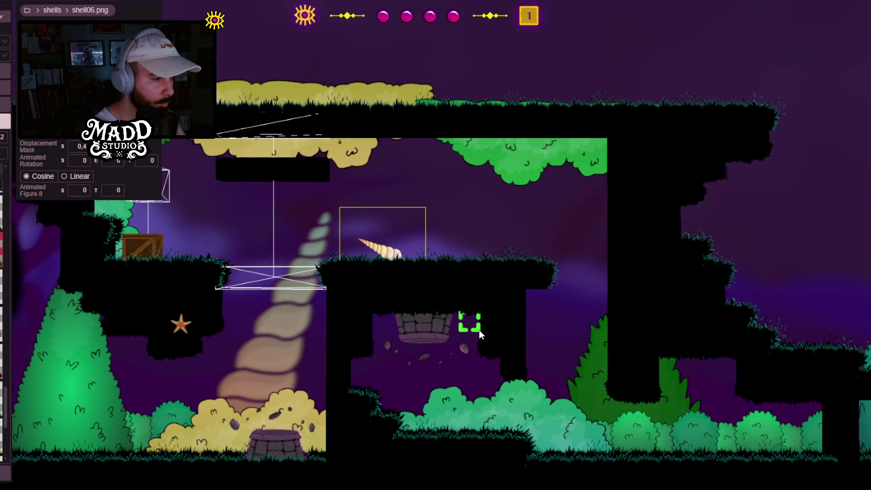
scroll(479, 331, up, 3)
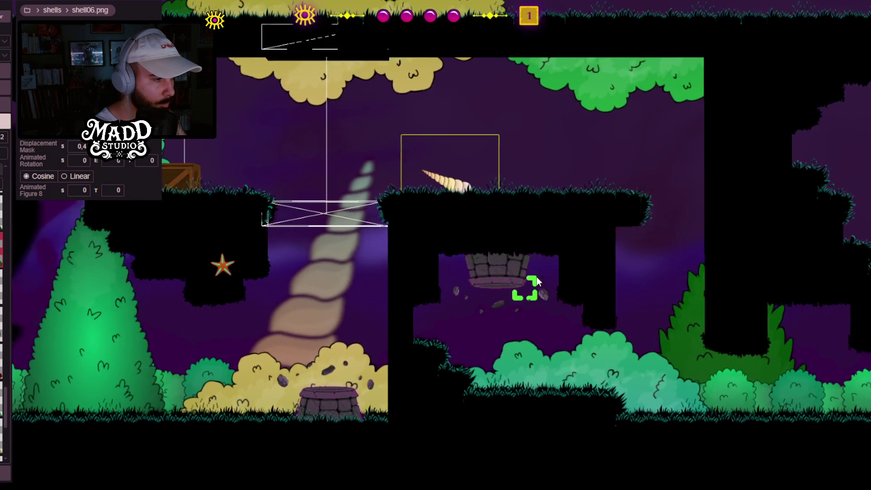
drag(484, 324, 597, 313)
drag(687, 338, 204, 339)
click(197, 339)
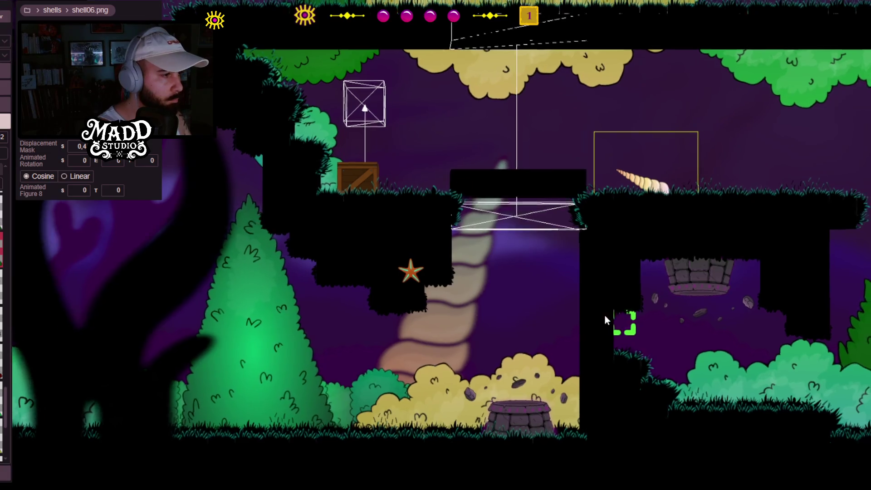
drag(611, 312, 525, 387)
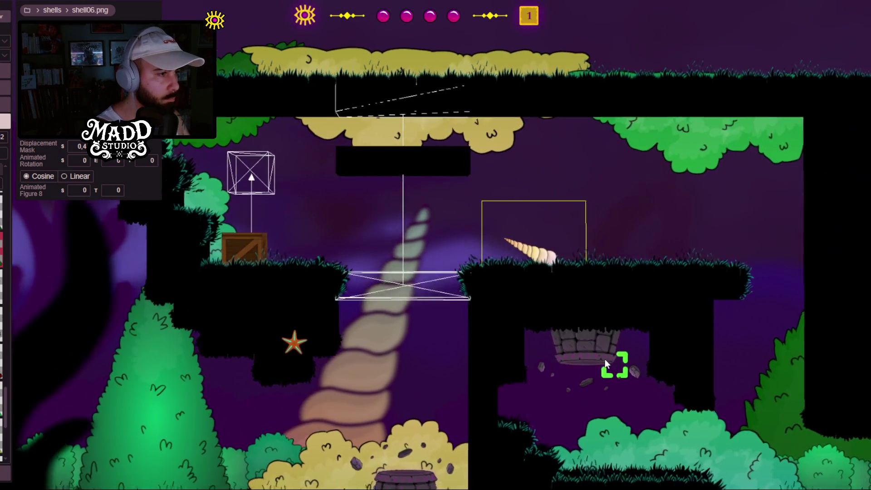
mouse_move(605, 358)
mouse_down()
mouse_move(577, 299)
mouse_move(559, 345)
mouse_move(555, 325)
mouse_up()
scroll(577, 301, down, 2)
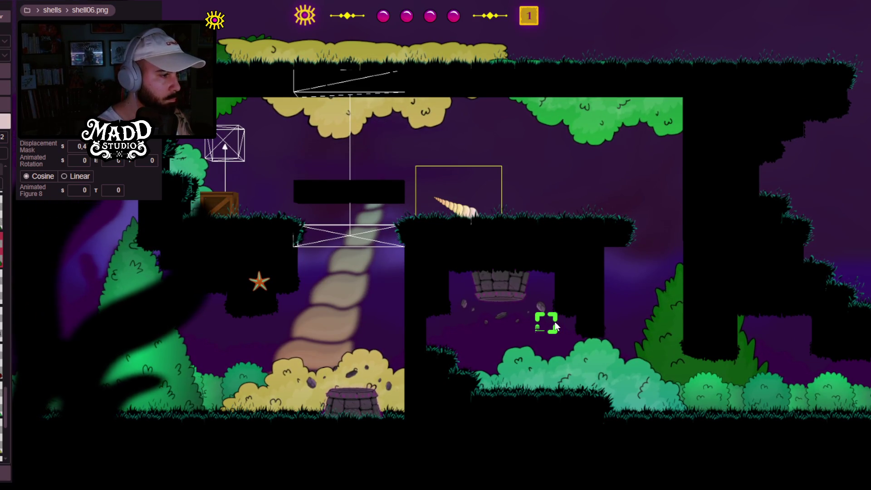
scroll(492, 304, up, 2)
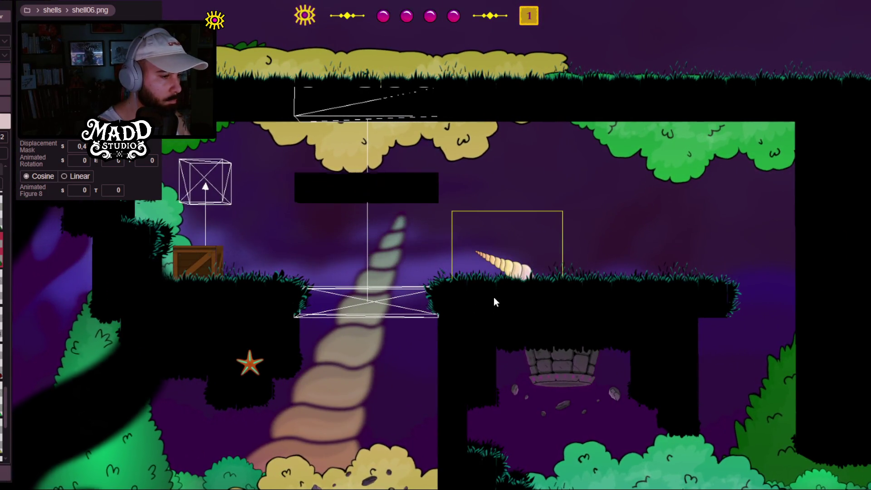
scroll(397, 330, down, 2)
drag(220, 371, 318, 340)
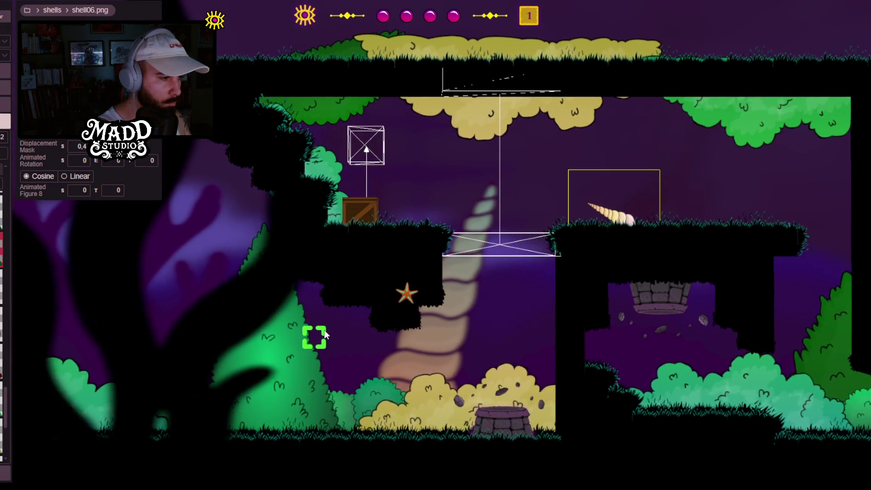
drag(507, 299, 409, 278)
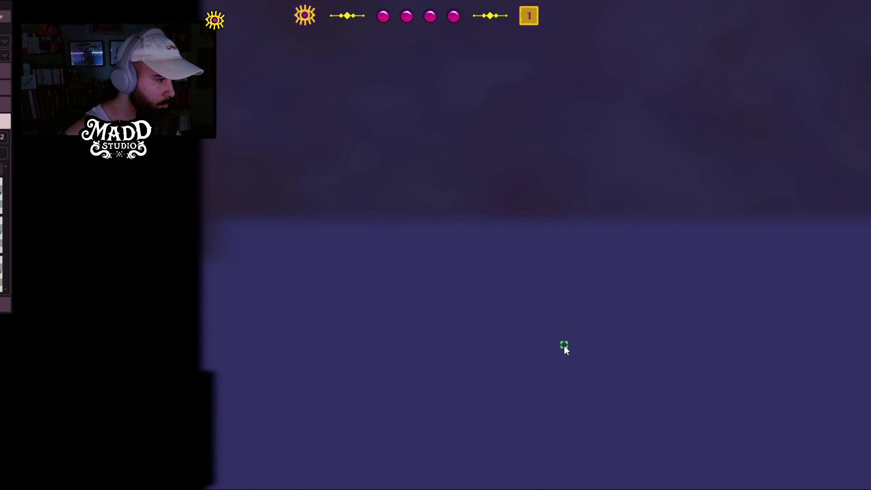
Step: Place a purple starfish03.png starfish by the right pillar with 15 as its third rotation value
click(564, 346)
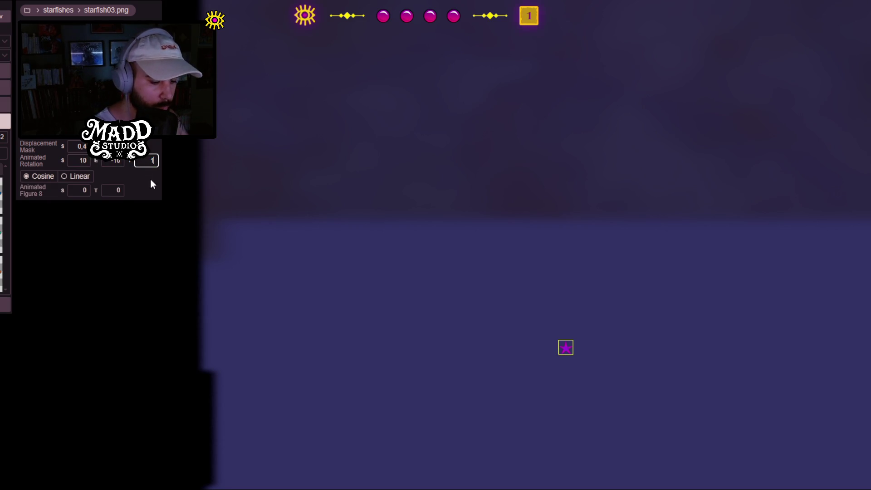
text(5)
key(Return)
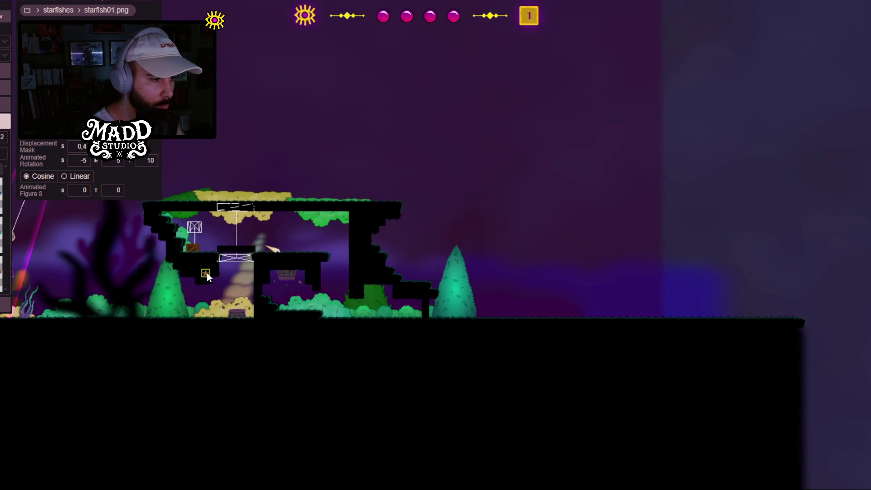
key(Tab)
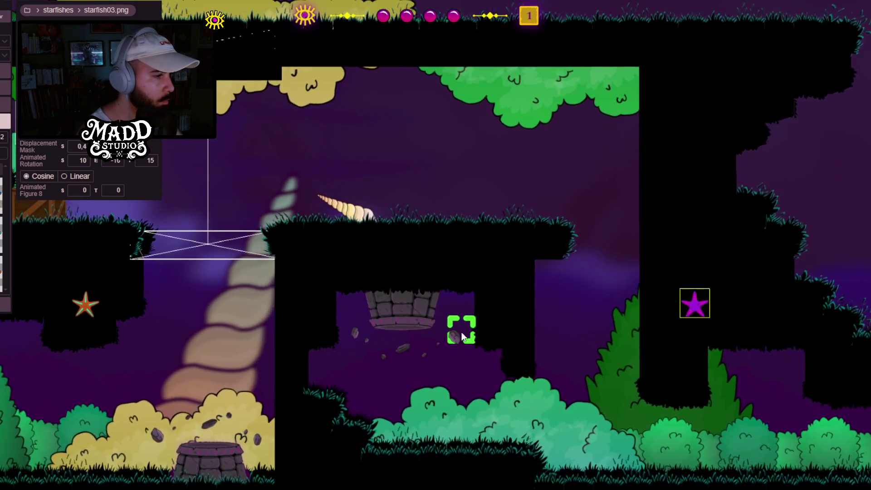
Step: Set the purple starfish's animated rotation to start at 50 and end at -20
click(78, 161)
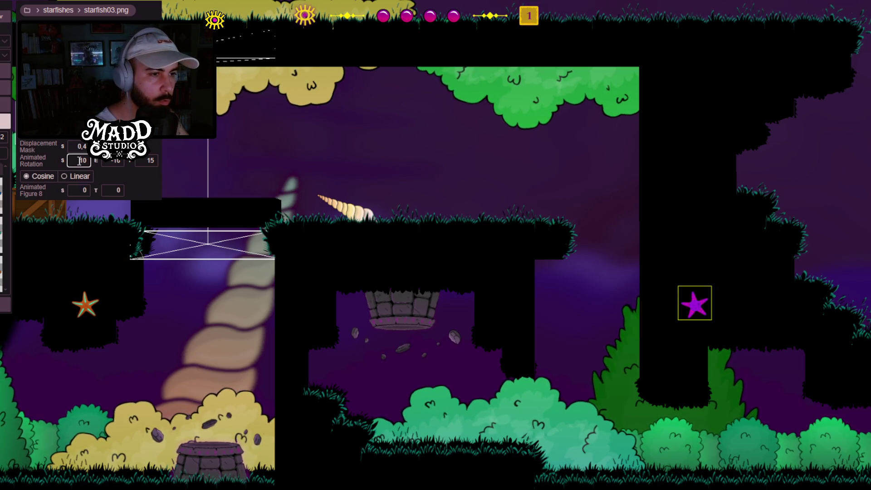
key(BackSpace)
key(BackSpace)
text(50)
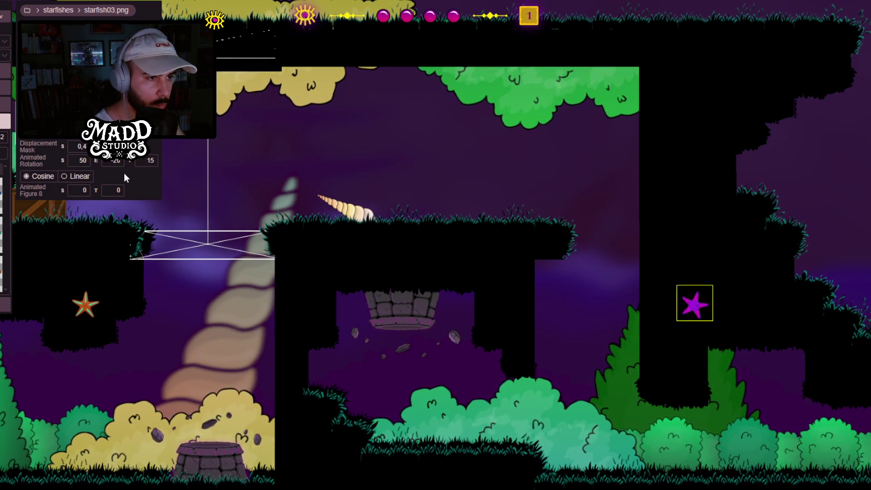
key(BackSpace)
text(20)
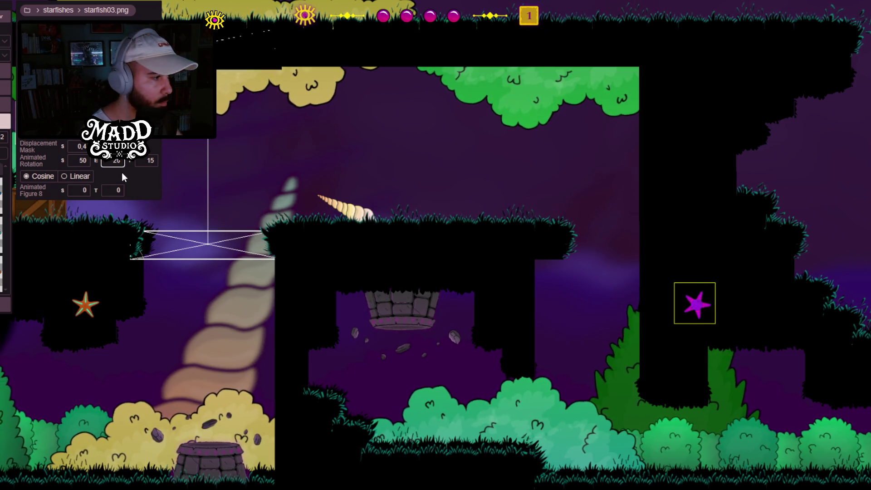
mouse_move(536, 308)
mouse_down()
mouse_move(449, 291)
mouse_move(438, 343)
mouse_move(675, 325)
mouse_move(606, 282)
mouse_move(616, 320)
mouse_up()
Step: Paint black grassy ground tiles extending rightward across the upper platform
mouse_move(278, 267)
mouse_down()
mouse_move(627, 389)
mouse_move(447, 385)
mouse_move(431, 369)
mouse_move(224, 361)
mouse_move(312, 320)
mouse_move(544, 368)
mouse_move(402, 307)
mouse_move(372, 307)
mouse_up()
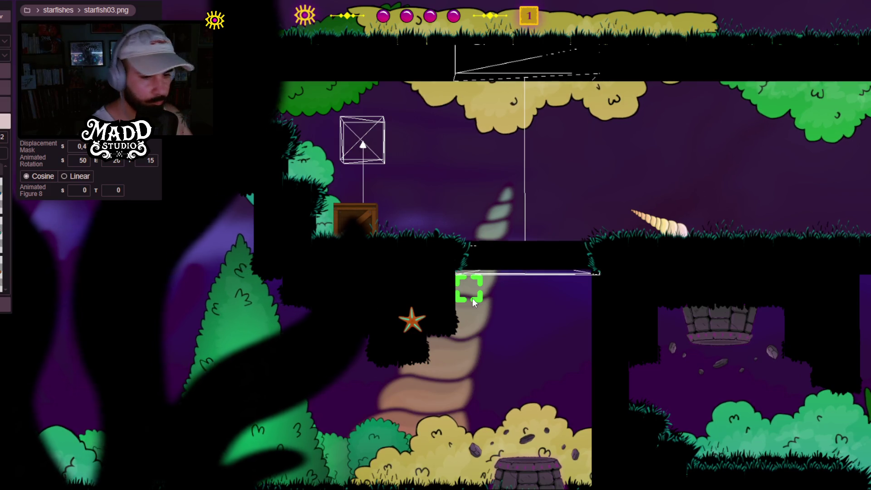
mouse_move(622, 324)
mouse_down()
mouse_move(569, 311)
mouse_move(361, 318)
mouse_move(598, 423)
mouse_up()
mouse_move(480, 271)
mouse_down()
mouse_move(429, 230)
mouse_move(417, 264)
mouse_up()
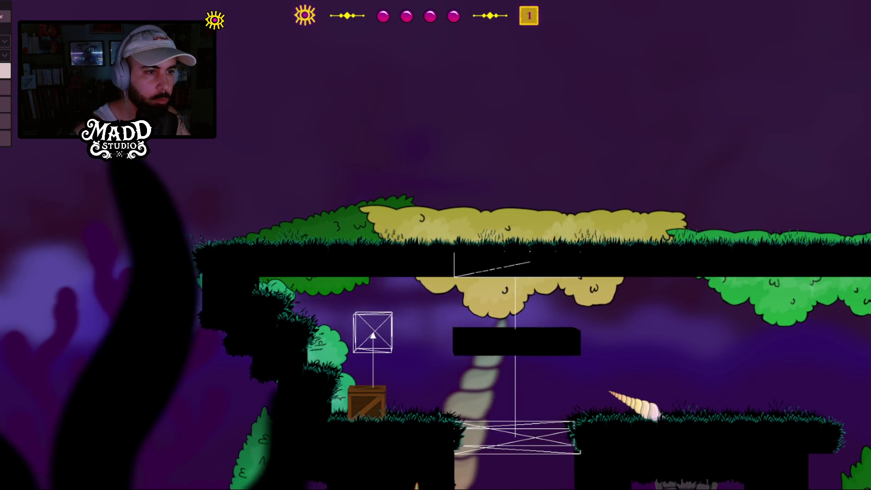
click(219, 231)
drag(229, 237, 771, 236)
drag(626, 239, 768, 237)
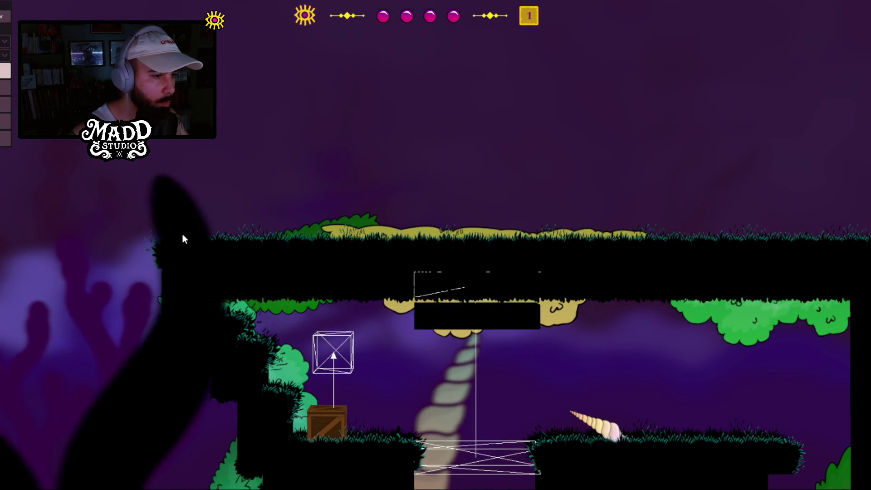
Step: Add grassy blocks to the left and on top, filling the gap under the upper ground
mouse_move(182, 234)
mouse_down()
mouse_move(171, 230)
mouse_move(435, 239)
mouse_up()
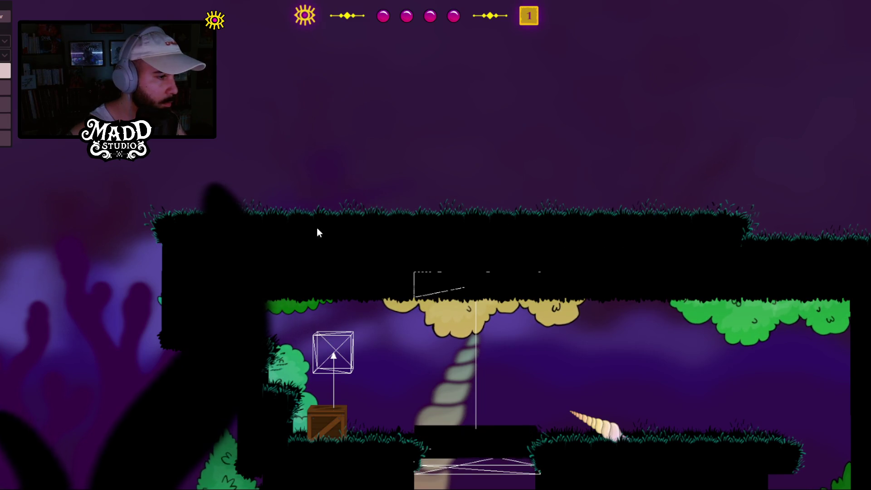
mouse_move(270, 217)
mouse_down()
mouse_move(515, 196)
mouse_move(560, 213)
mouse_up()
drag(322, 208, 496, 212)
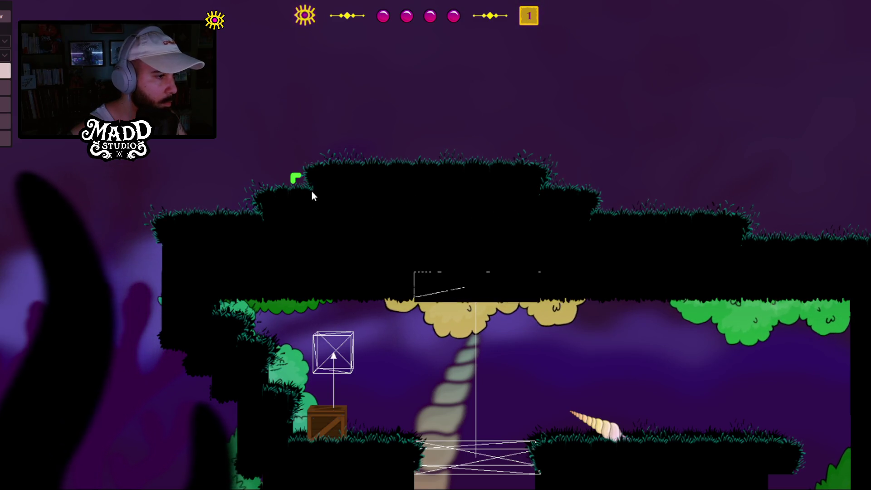
Step: Pan around to review the new ground, then start a playtest of the level
key(Right)
key(Down)
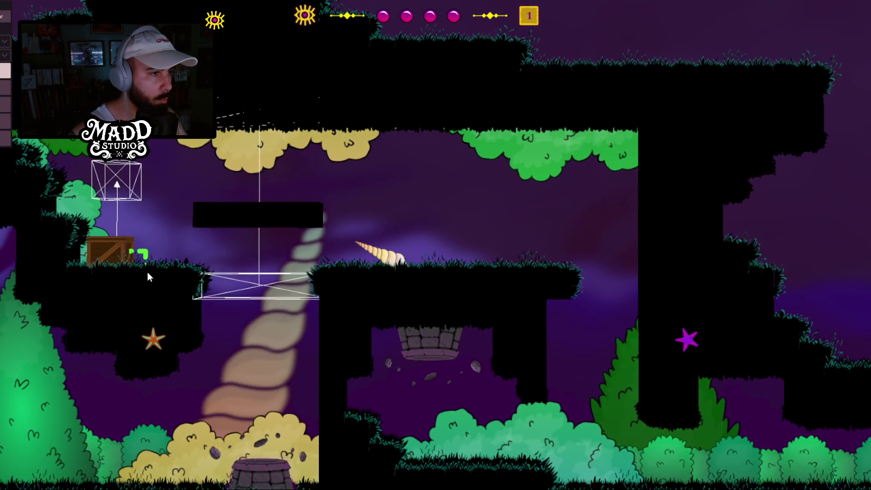
drag(146, 276, 263, 286)
drag(169, 165, 223, 193)
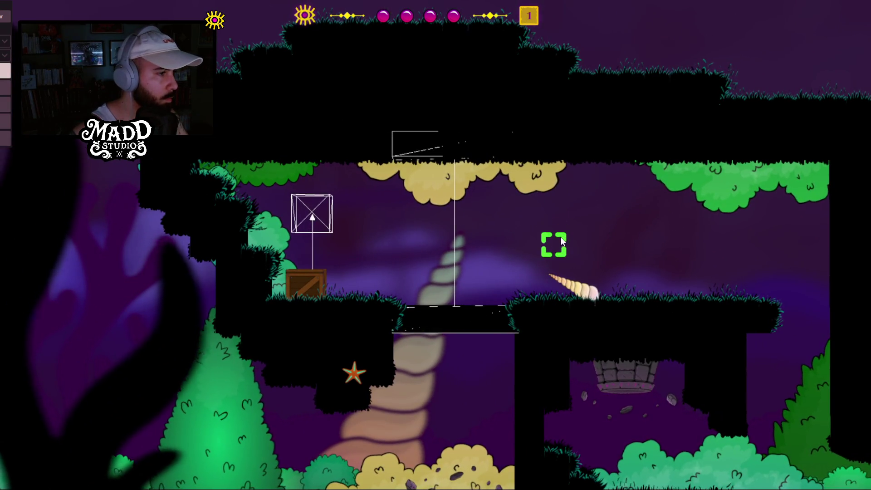
key(Left)
drag(292, 216, 483, 230)
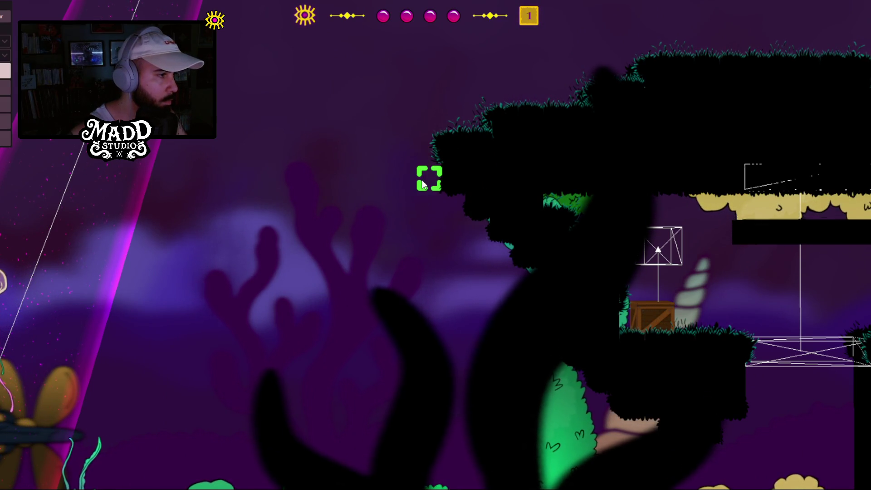
click(430, 178)
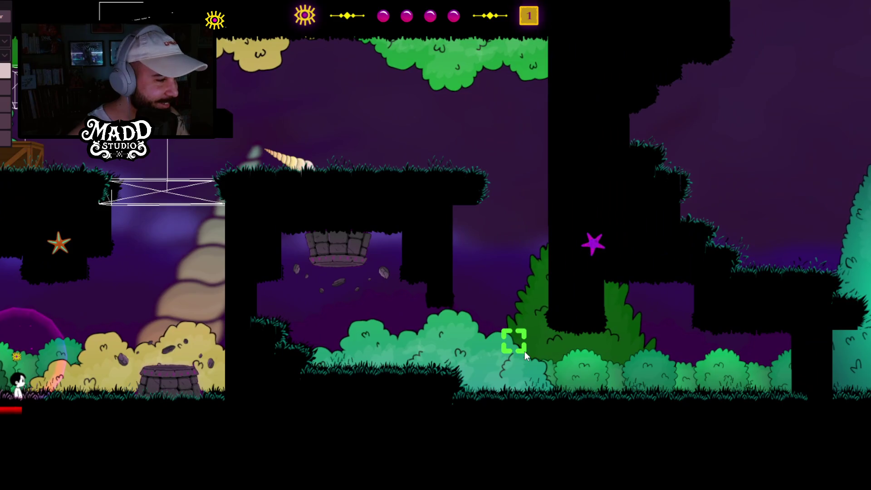
Step: Teleport the character near the trees, then up onto the upper platform
click(525, 351)
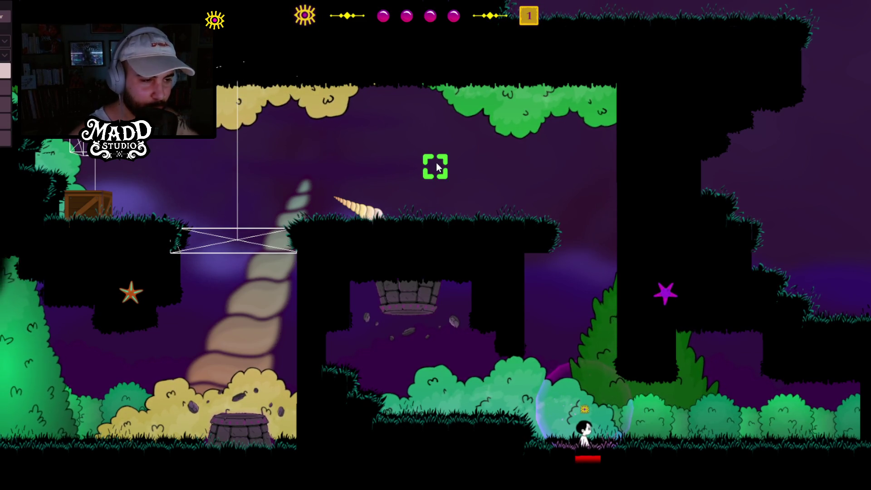
click(437, 166)
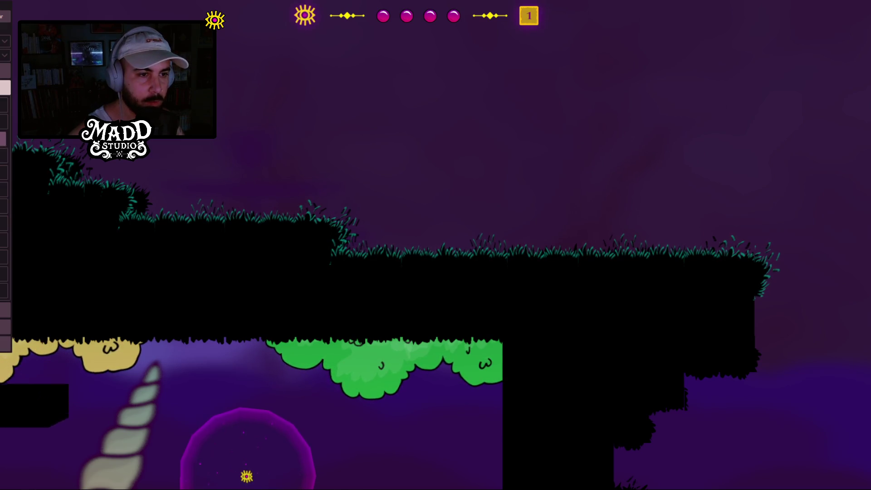
Step: Drag the SlidingEnemy path's end node right, then back left to shorten the patrol
mouse_move(382, 241)
mouse_down()
mouse_move(648, 227)
mouse_move(725, 243)
mouse_move(690, 250)
mouse_move(720, 248)
mouse_move(721, 214)
mouse_up()
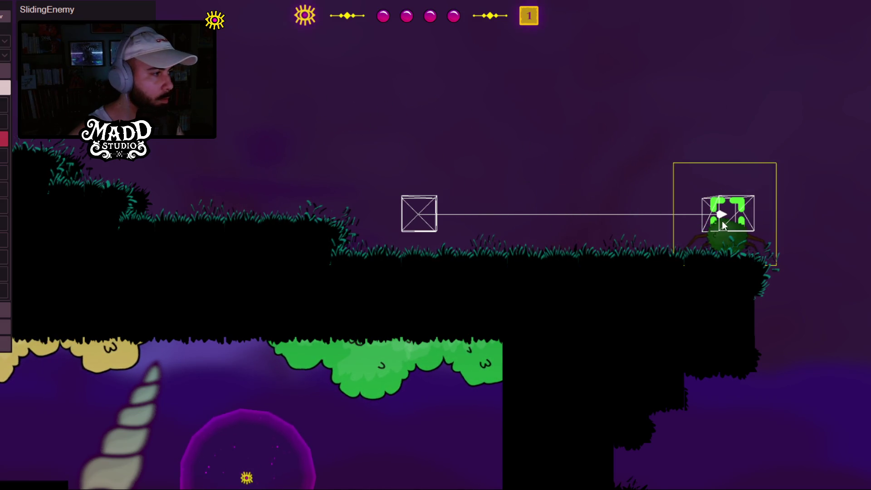
drag(722, 213, 688, 213)
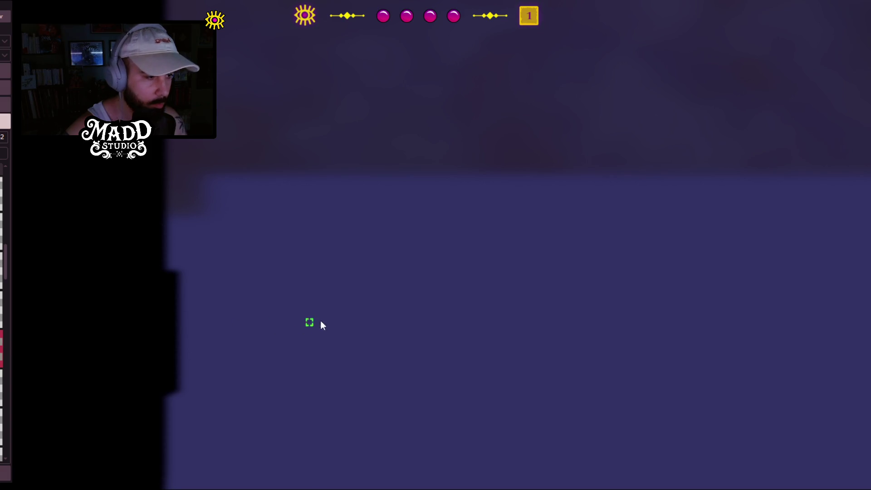
Step: Place a seaweed10 prop and a seaweed09 prop side by side in the empty area
click(333, 325)
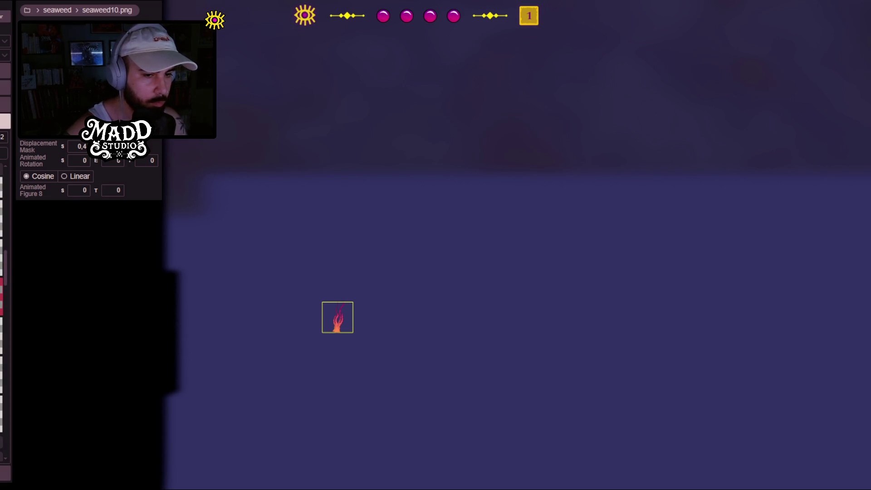
click(390, 323)
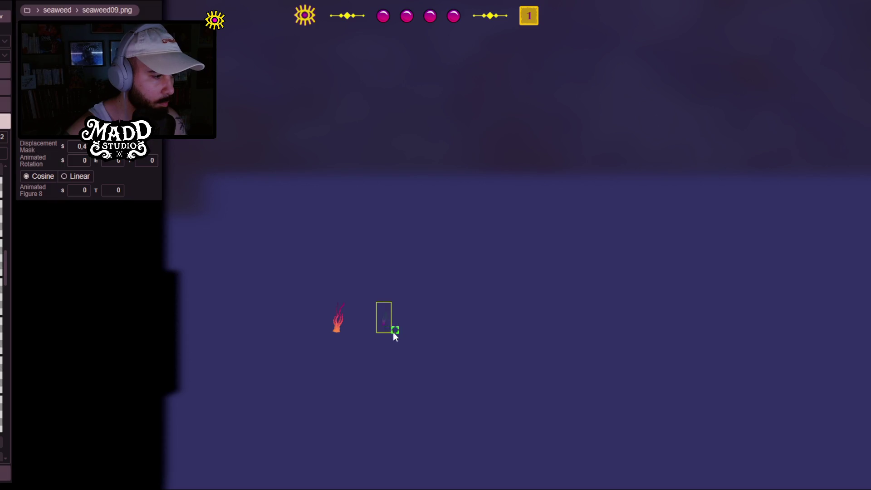
scroll(318, 253, down, 3)
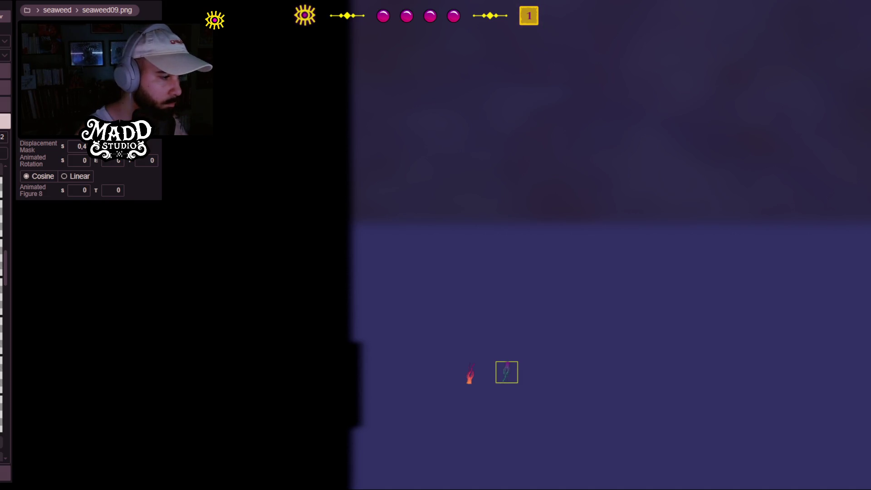
Step: Give seaweed10 an animated rotation with start 170, end 190 and third value 17
click(466, 380)
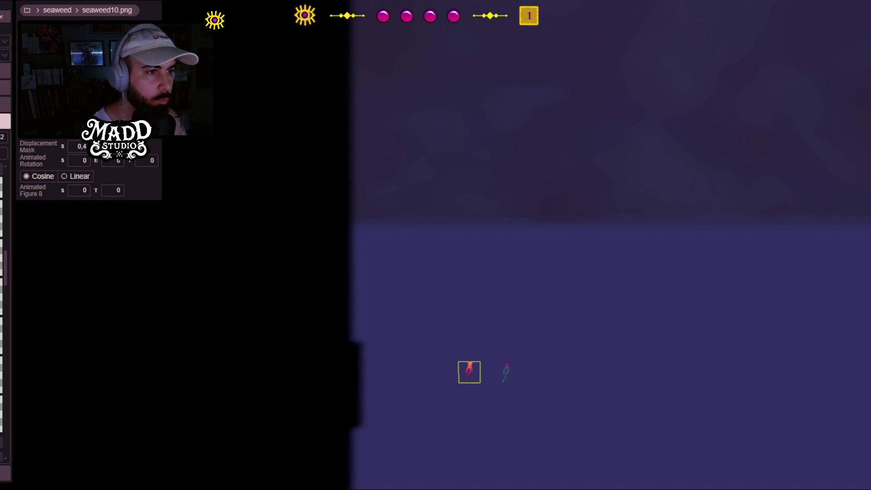
click(83, 159)
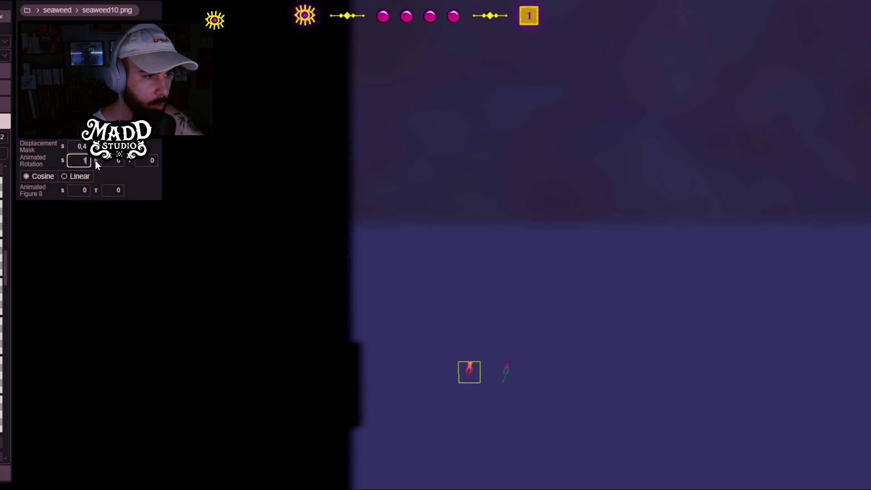
text(170)
click(122, 162)
text(190)
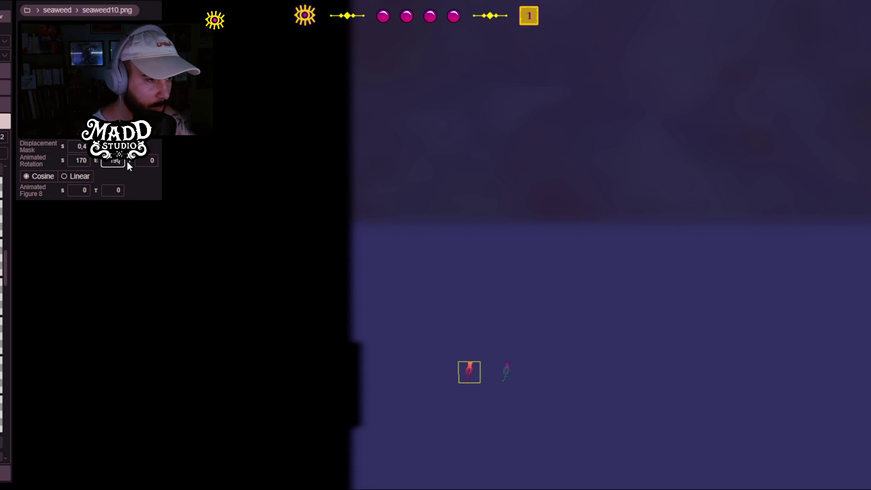
click(158, 159)
text(1)
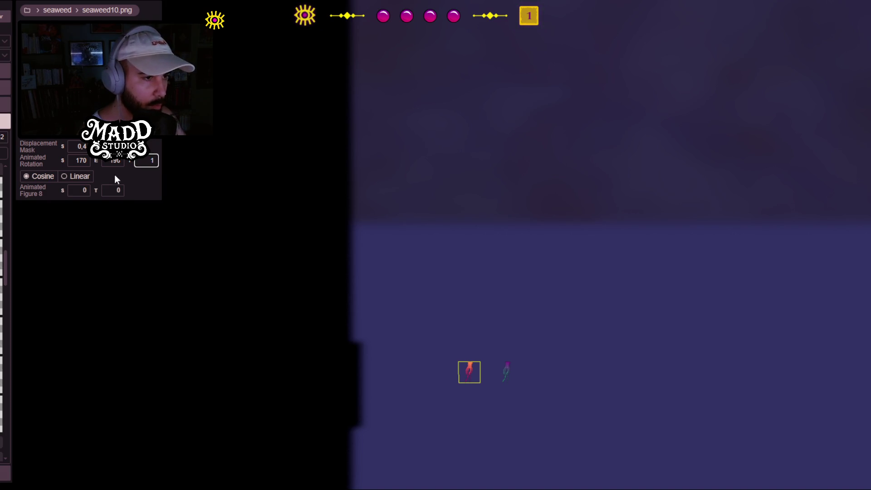
text(7)
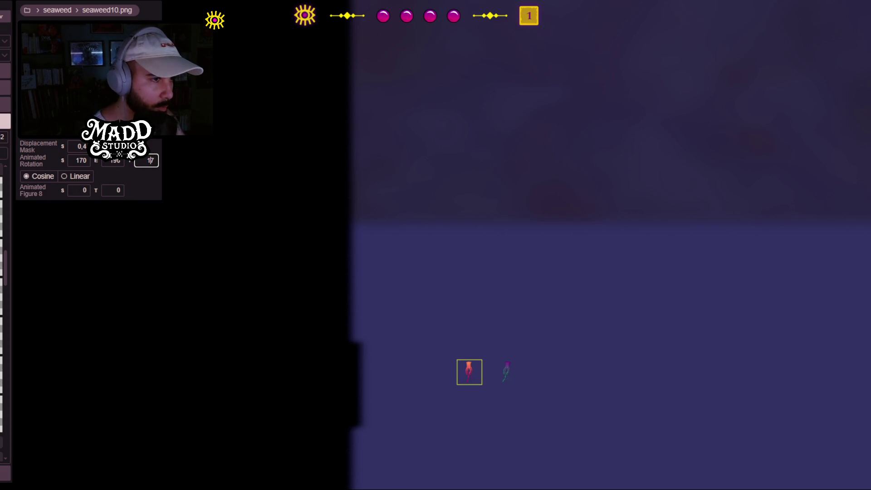
key(Return)
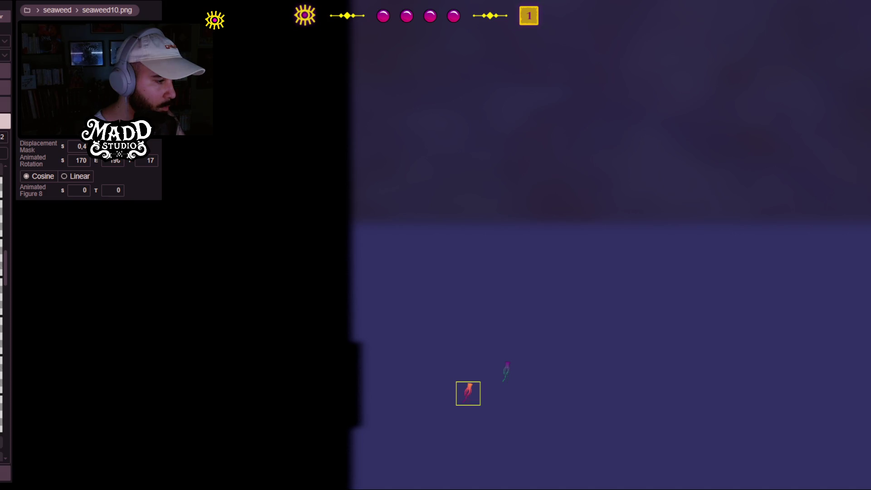
scroll(426, 325, down, 3)
mouse_move(516, 371)
mouse_down()
mouse_move(494, 319)
mouse_move(507, 360)
mouse_up()
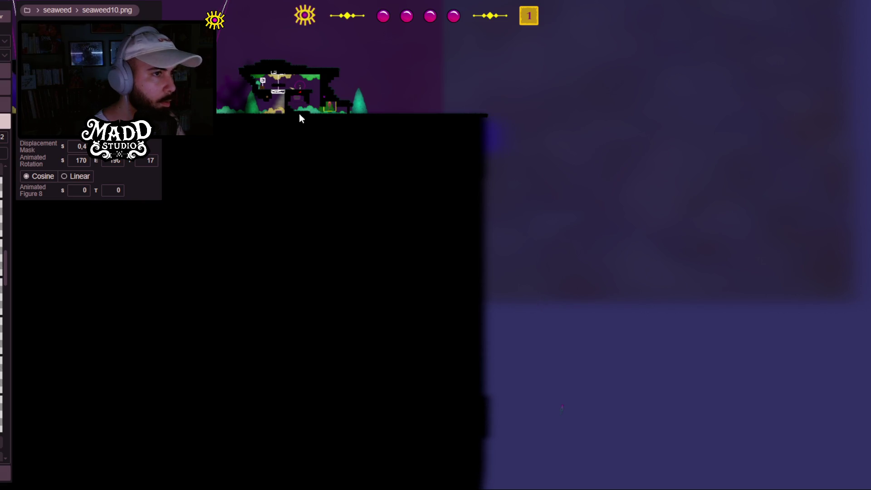
Step: Drag the seaweed09 prop into the level beneath the green bushes above the character's ledge
click(562, 410)
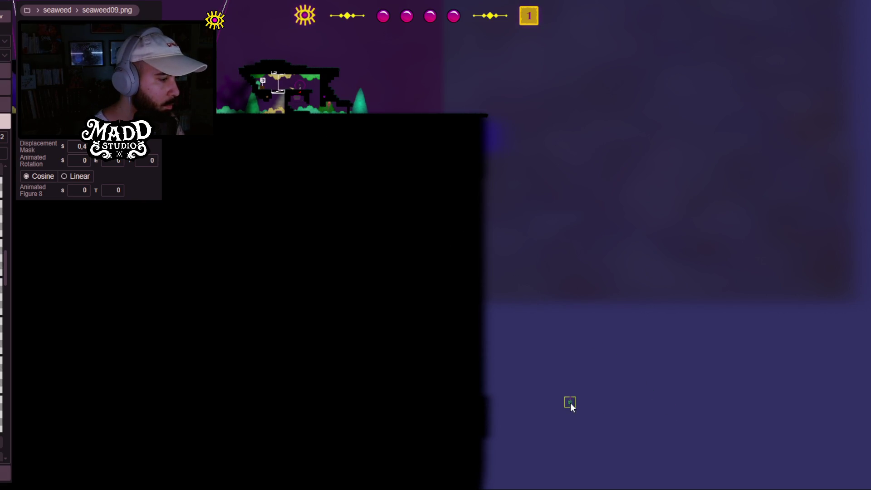
drag(291, 89, 644, 384)
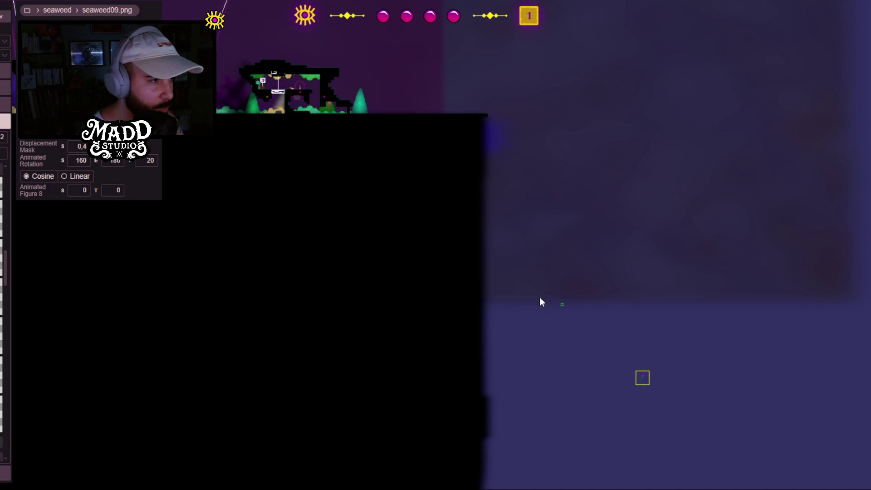
scroll(547, 305, up, 2)
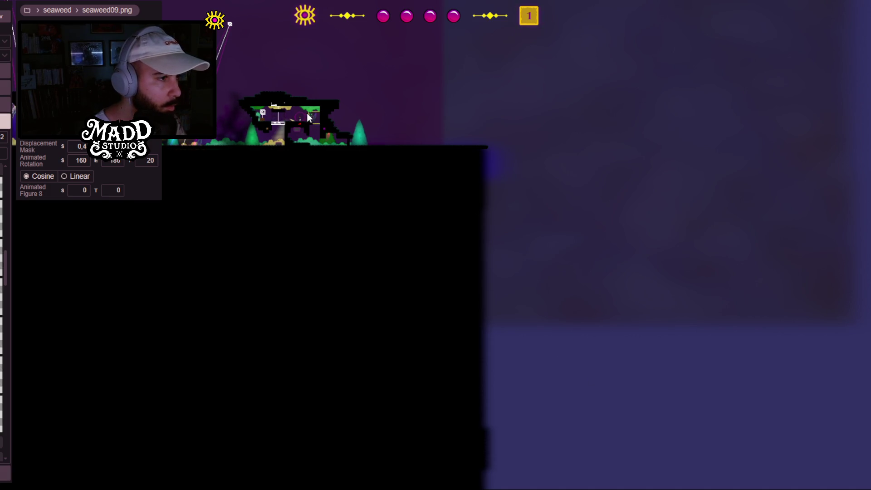
Step: Zoom and pan across the level's right side to check the seaweed placement
scroll(291, 107, up, 5)
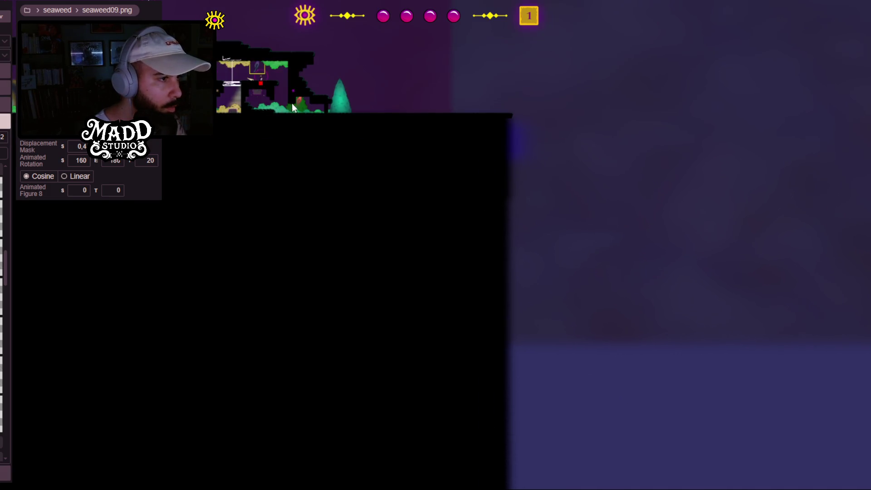
scroll(273, 168, up, 4)
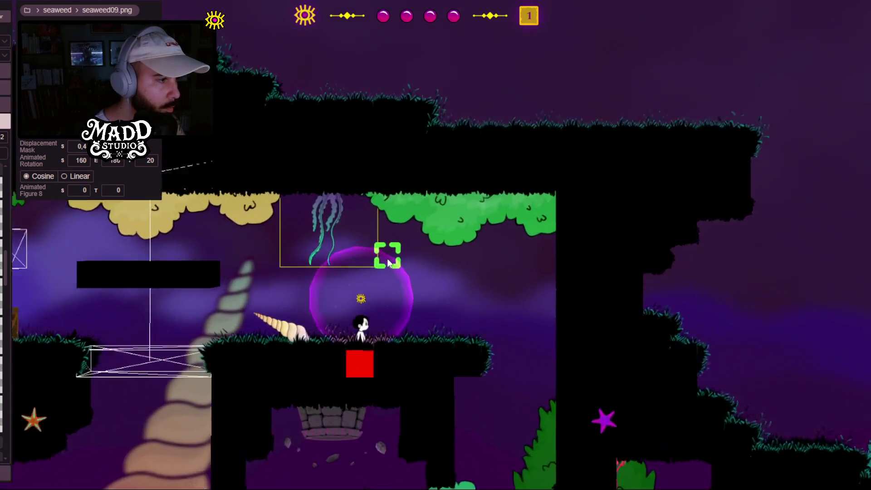
scroll(308, 335, up, 1)
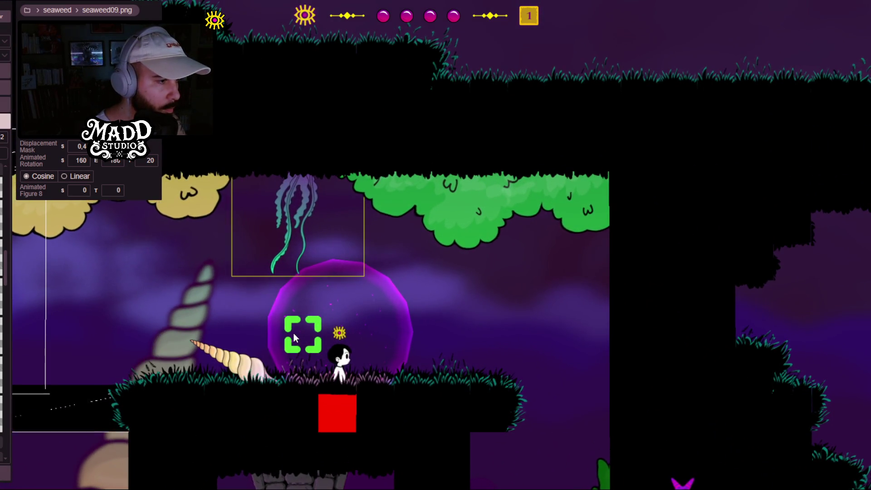
scroll(316, 257, down, 3)
scroll(373, 290, down, 2)
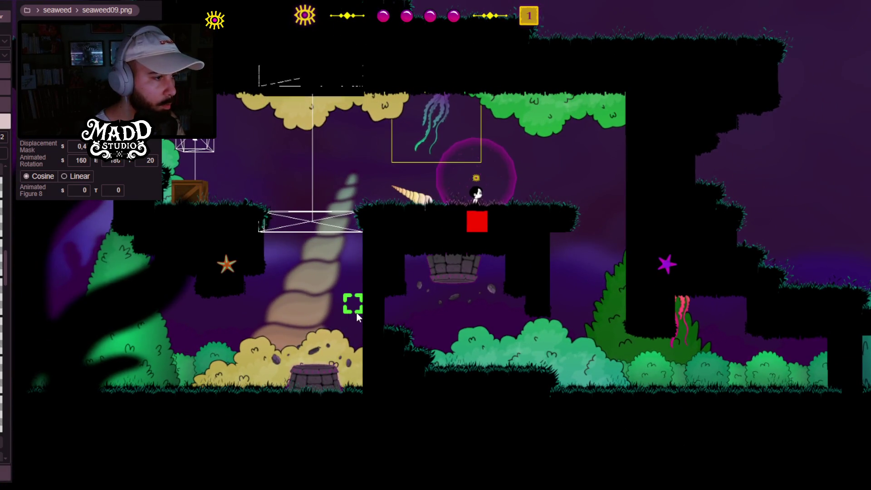
mouse_move(516, 329)
mouse_down()
mouse_move(148, 314)
mouse_move(384, 306)
mouse_up()
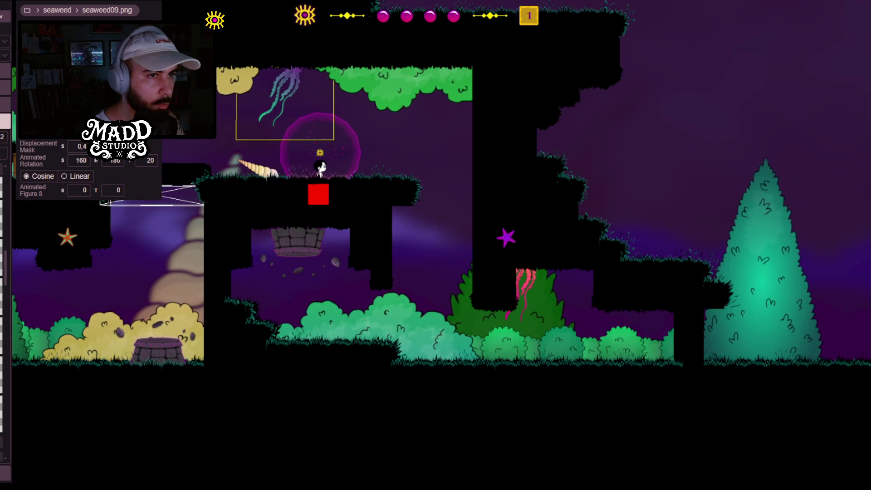
mouse_move(354, 286)
mouse_down()
mouse_move(327, 241)
mouse_move(161, 274)
mouse_move(139, 293)
mouse_move(199, 323)
mouse_move(407, 355)
mouse_up()
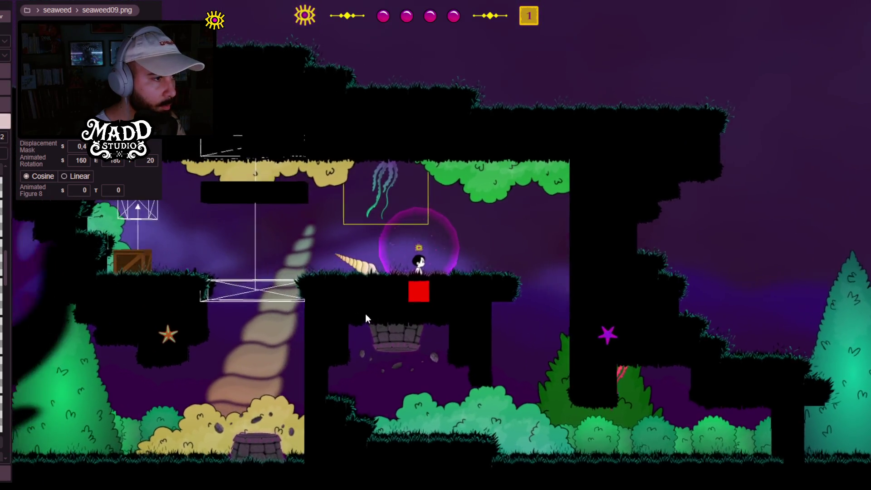
drag(366, 314, 386, 314)
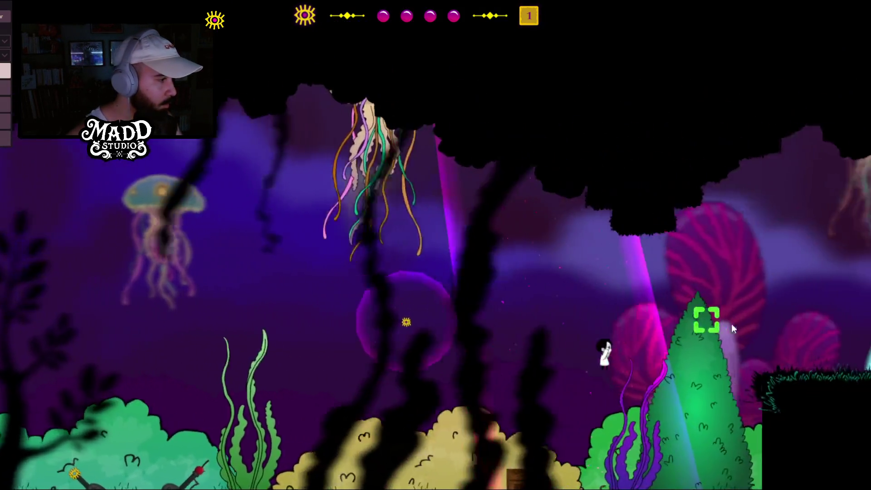
Step: Walk the character right past the tree and submarine toward the crates, then jump
key(d)
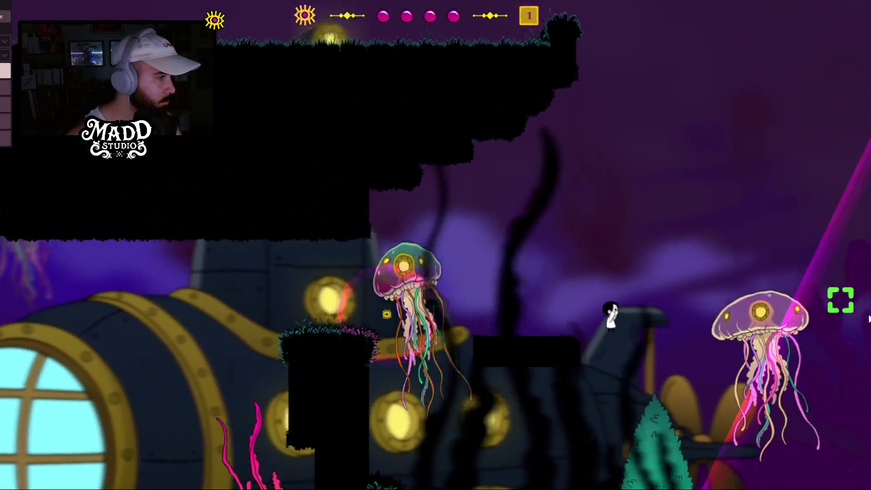
key(d)
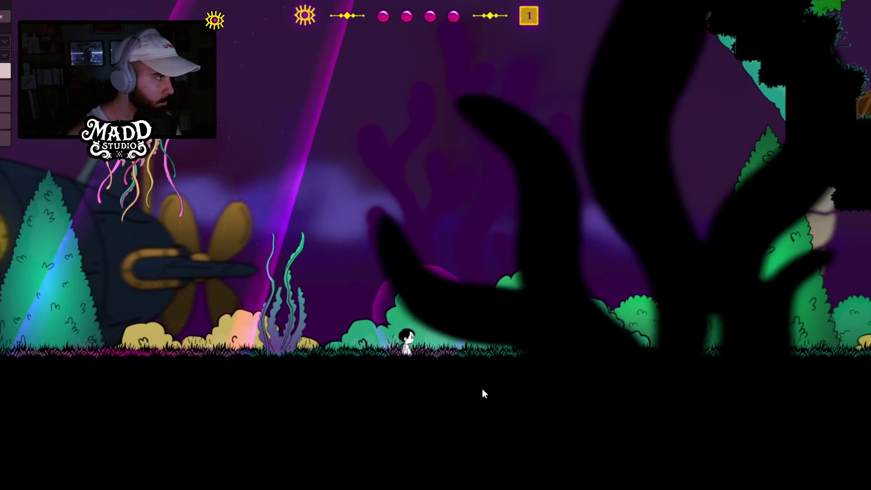
key(d)
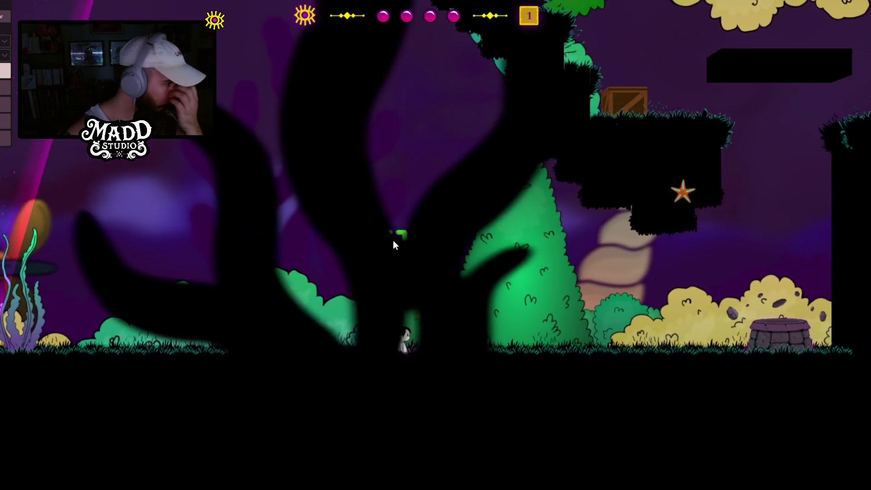
key(d)
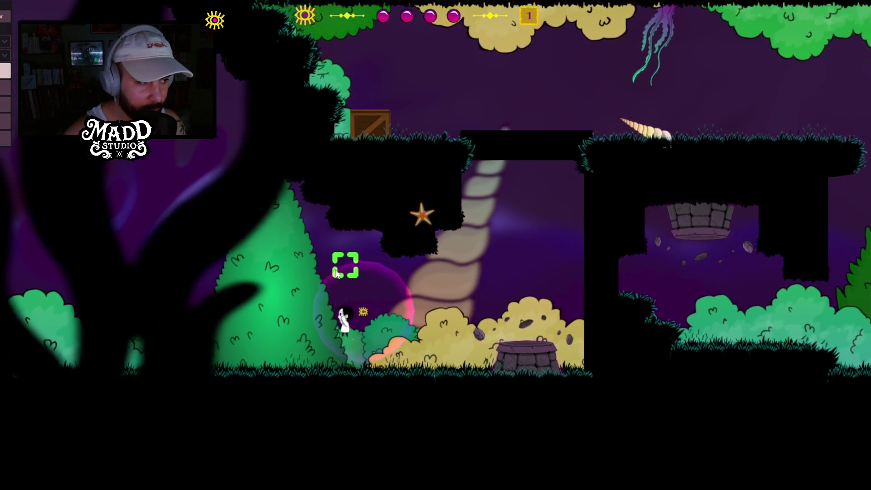
key(space)
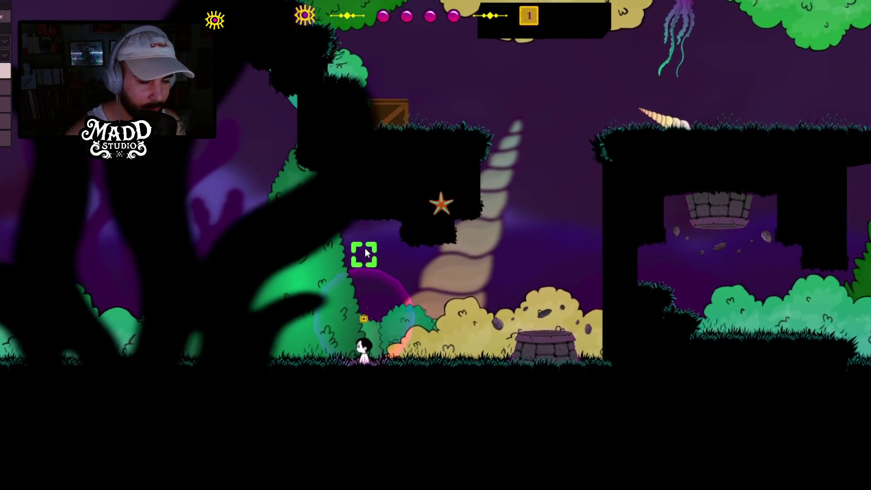